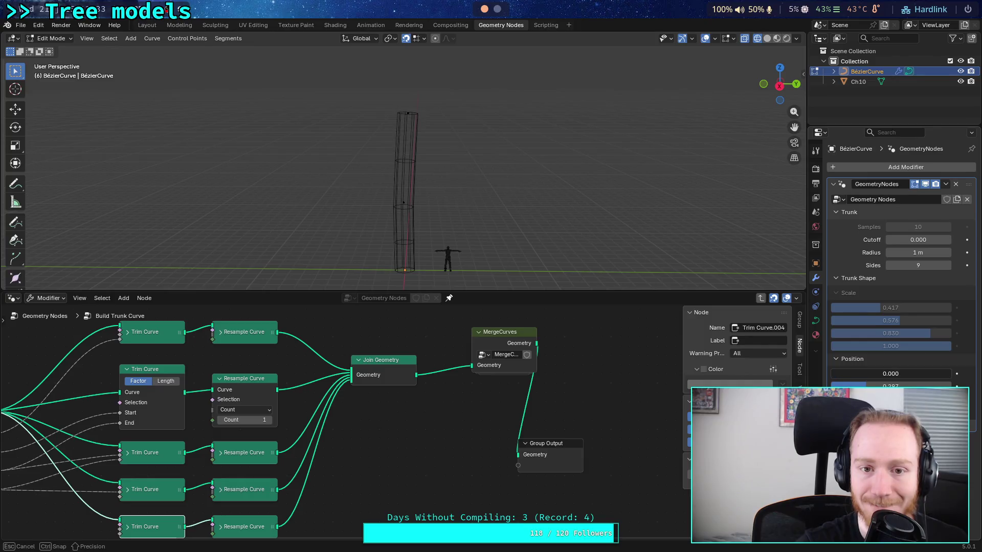
Set the first Position value to 0.093.
drag(890, 374, 819, 379)
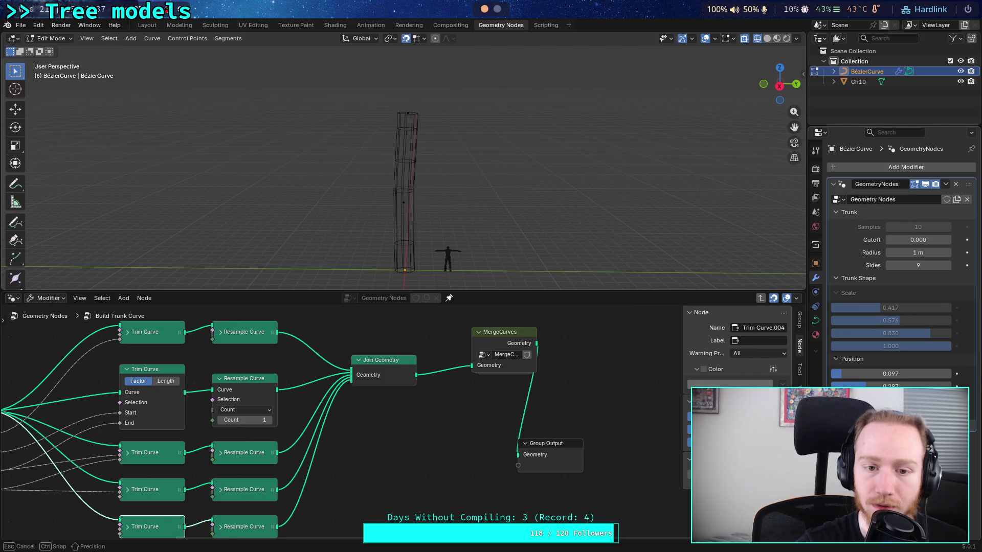
drag(891, 374, 890, 374)
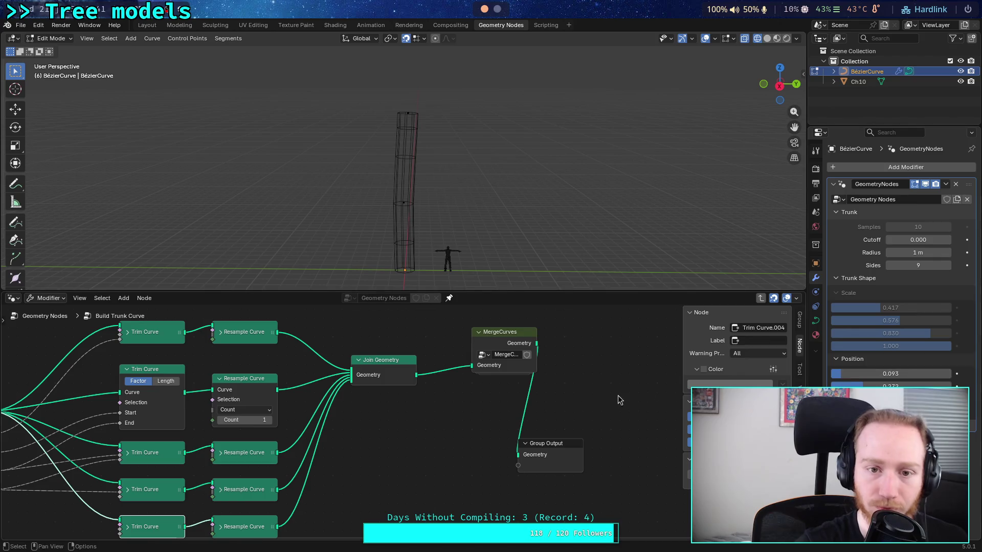
middle_drag(236, 409, 372, 382)
Collapse the Trim Curve and Resample Curve nodes and align them into evenly spaced rows.
click(357, 352)
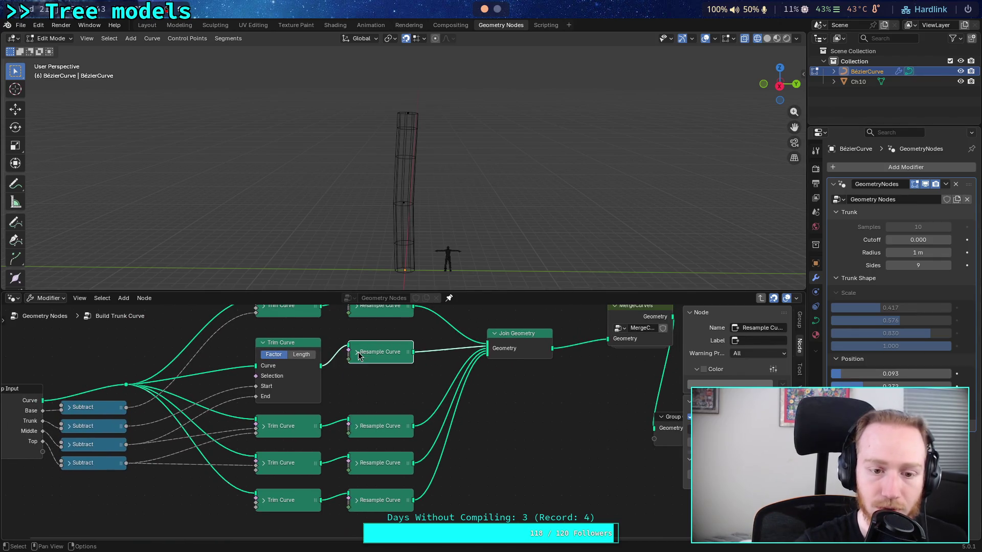
click(263, 342)
mouse_move(292, 338)
middle_down()
mouse_move(332, 340)
mouse_move(383, 372)
middle_up()
drag(382, 371, 381, 417)
drag(467, 381, 469, 418)
drag(381, 336, 381, 384)
drag(442, 345, 441, 391)
scroll(442, 391, right, 6)
Line up Join Geometry, MergeCurves and Group Output beside the rows, then save plants.blend.
drag(445, 331, 416, 395)
middle_drag(415, 395, 329, 424)
drag(470, 336, 414, 400)
mouse_move(513, 435)
mouse_down()
mouse_move(513, 408)
mouse_move(497, 398)
mouse_up()
middle_drag(286, 371, 445, 361)
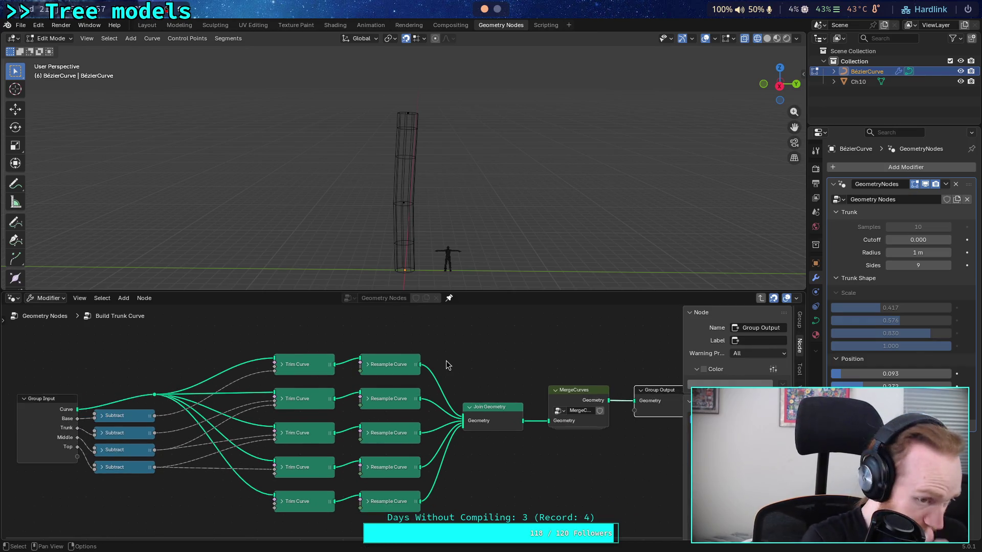
key(ctrl+s)
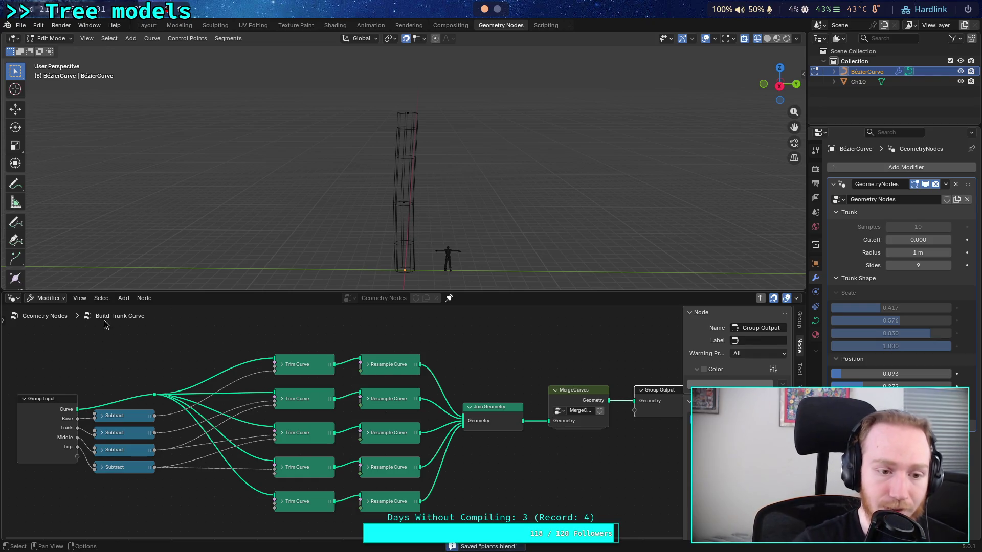
click(57, 317)
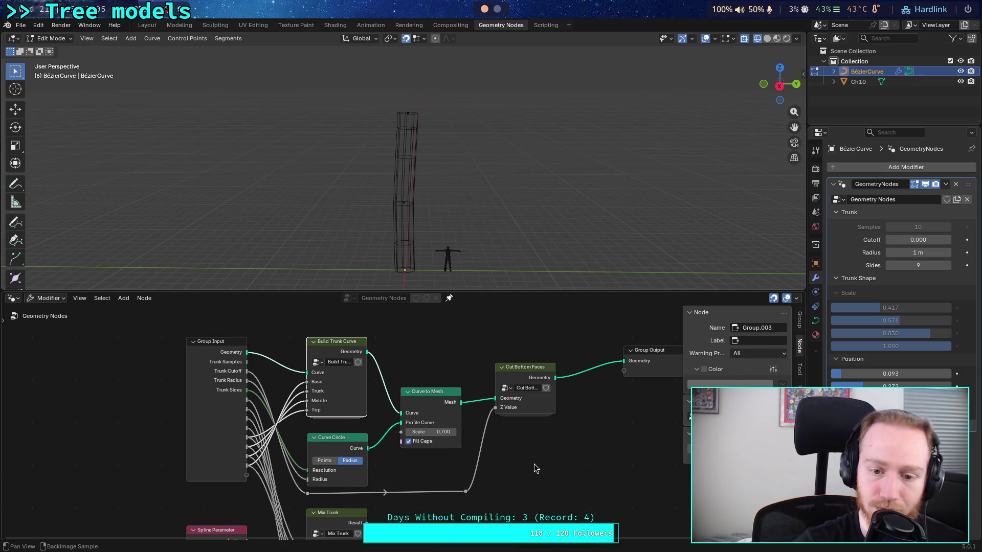
Link Mix Trunk's Result into Curve to Mesh's Scale input.
mouse_move(533, 468)
middle_down()
mouse_move(501, 430)
mouse_move(473, 429)
middle_up()
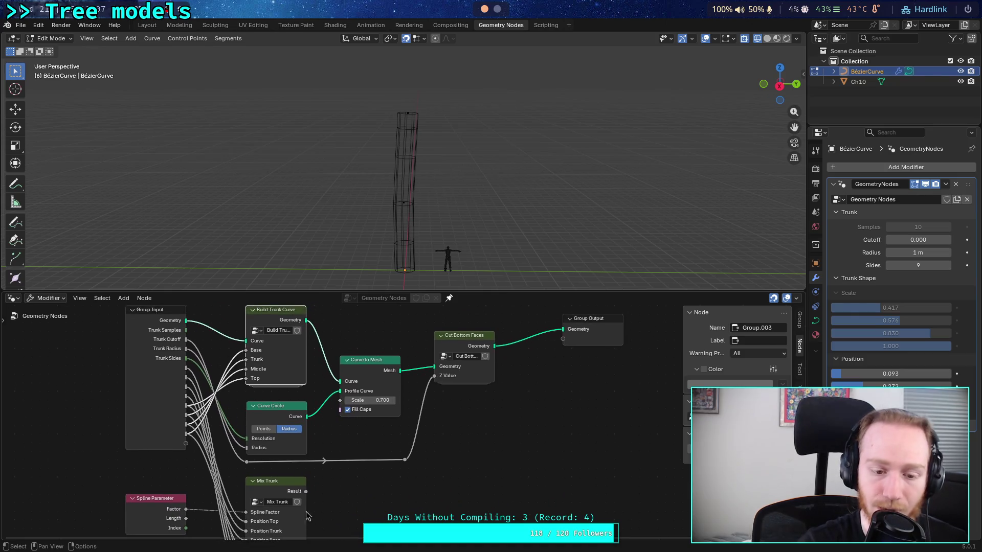
drag(306, 491, 340, 400)
scroll(464, 446, up, 1)
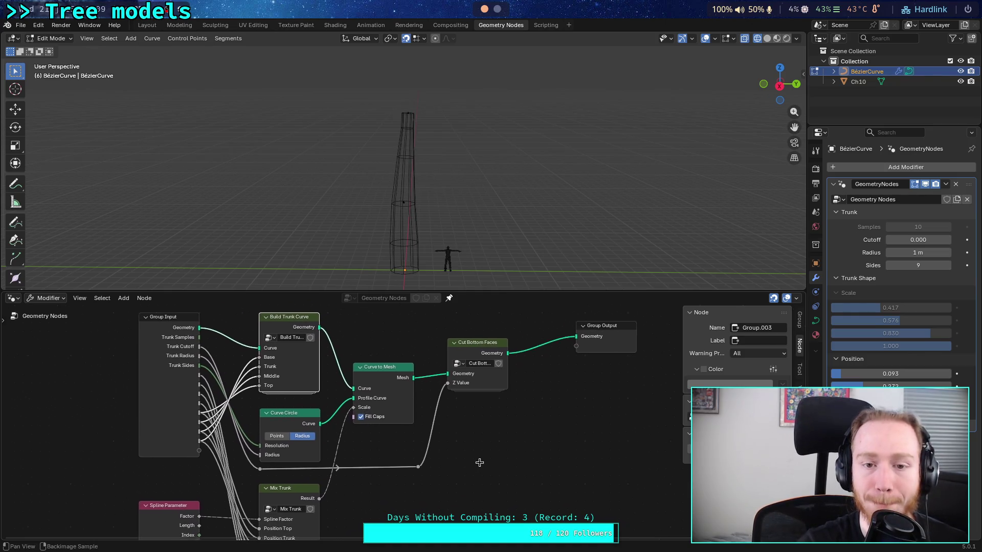
scroll(487, 461, up, 1)
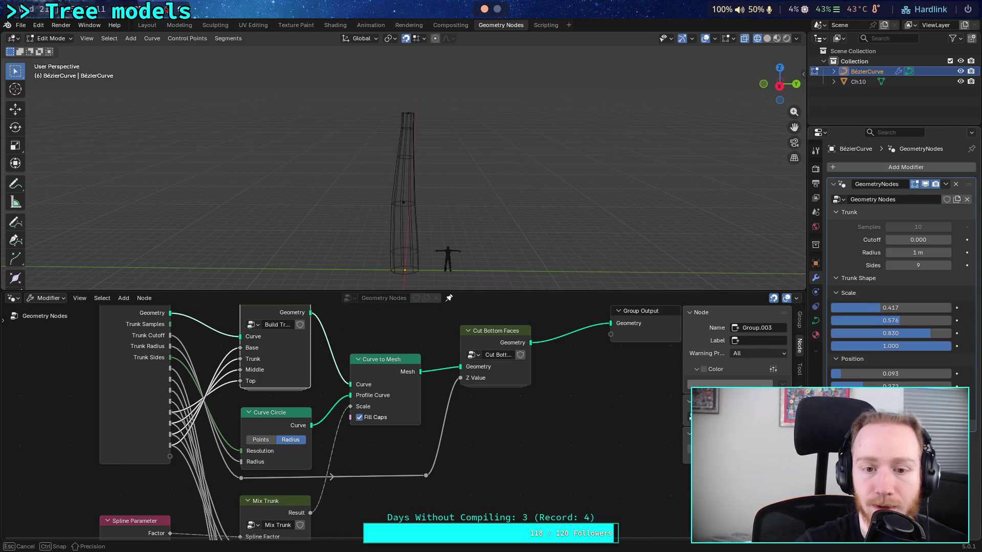
Set the Trunk Shape Scale values to 0.742, 0.876, 0.914 and 1.000, then save.
mouse_move(951, 345)
mouse_down()
mouse_move(908, 345)
mouse_move(952, 346)
mouse_move(926, 333)
mouse_move(875, 333)
mouse_move(952, 333)
mouse_move(920, 333)
mouse_up()
mouse_move(900, 320)
mouse_down()
mouse_move(929, 321)
mouse_move(874, 320)
mouse_move(951, 307)
mouse_move(844, 308)
mouse_move(878, 308)
mouse_up()
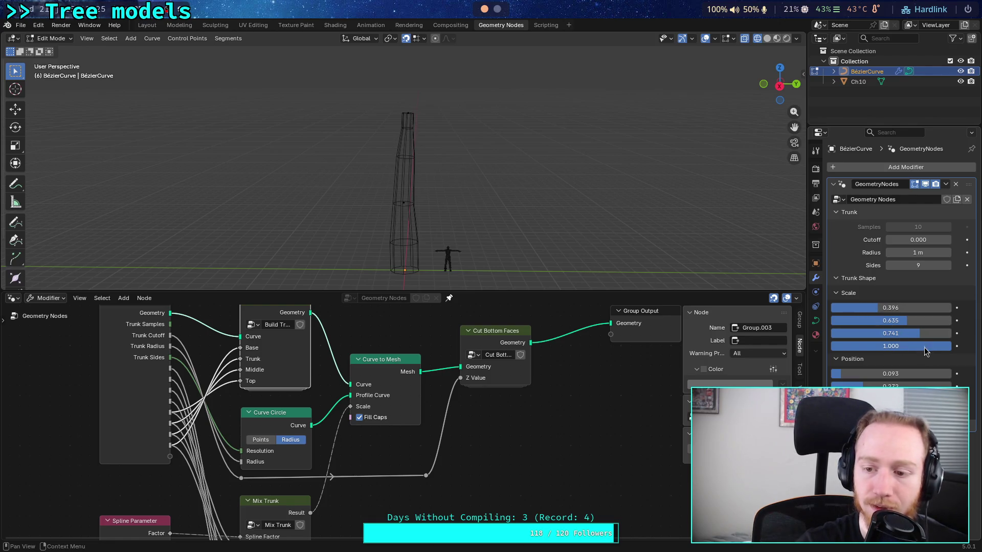
mouse_move(942, 348)
mouse_down()
mouse_move(859, 348)
mouse_move(951, 348)
mouse_up()
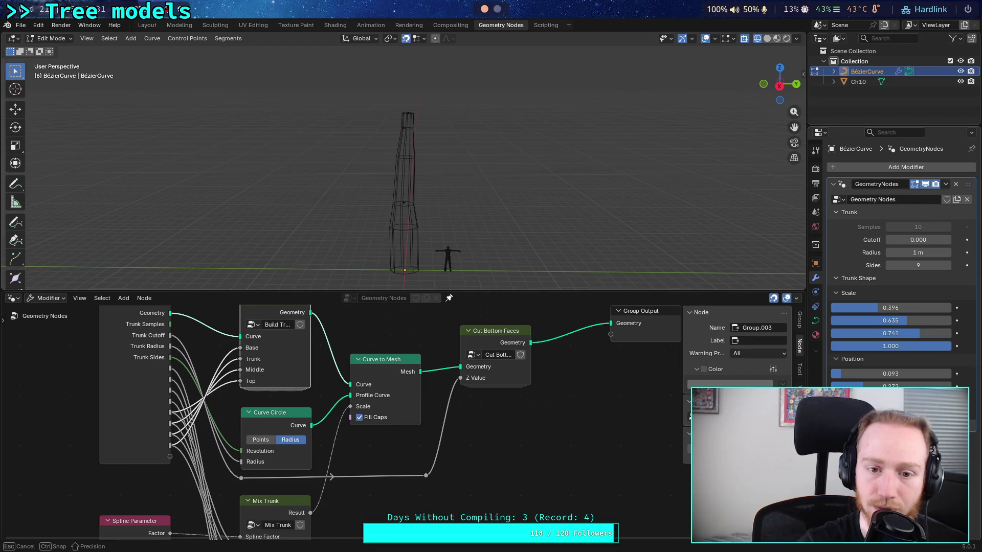
mouse_move(942, 387)
mouse_down()
mouse_move(916, 386)
mouse_move(920, 376)
mouse_move(847, 384)
mouse_move(891, 389)
mouse_move(828, 380)
mouse_up()
mouse_move(921, 348)
mouse_down()
mouse_move(900, 348)
mouse_move(941, 348)
mouse_move(835, 346)
mouse_move(950, 346)
mouse_up()
mouse_move(890, 307)
mouse_down()
mouse_move(922, 307)
mouse_move(831, 308)
mouse_move(928, 307)
mouse_move(924, 322)
mouse_move(950, 321)
mouse_move(884, 321)
mouse_move(951, 321)
mouse_move(831, 321)
mouse_move(951, 320)
mouse_move(936, 320)
mouse_move(931, 333)
mouse_move(940, 332)
mouse_up()
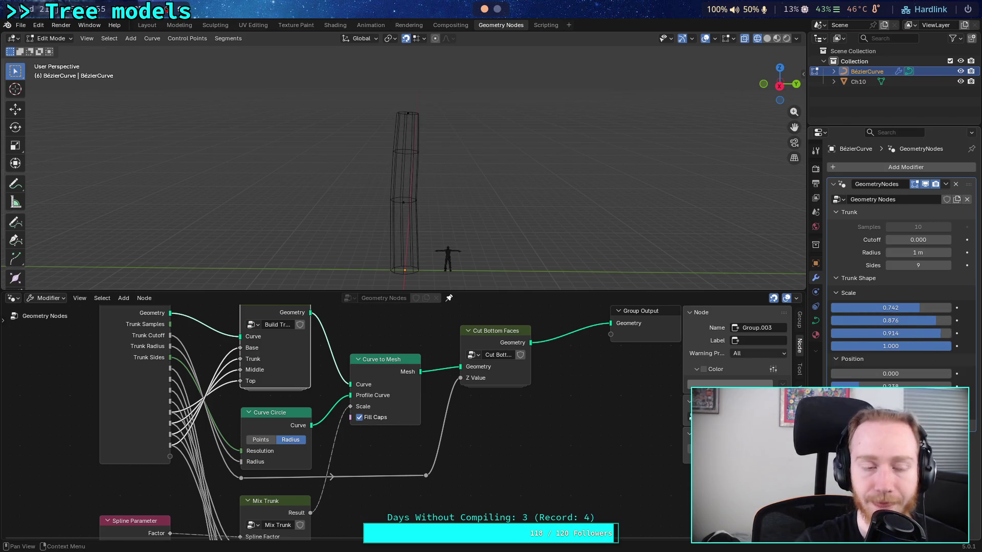
key(ctrl+s)
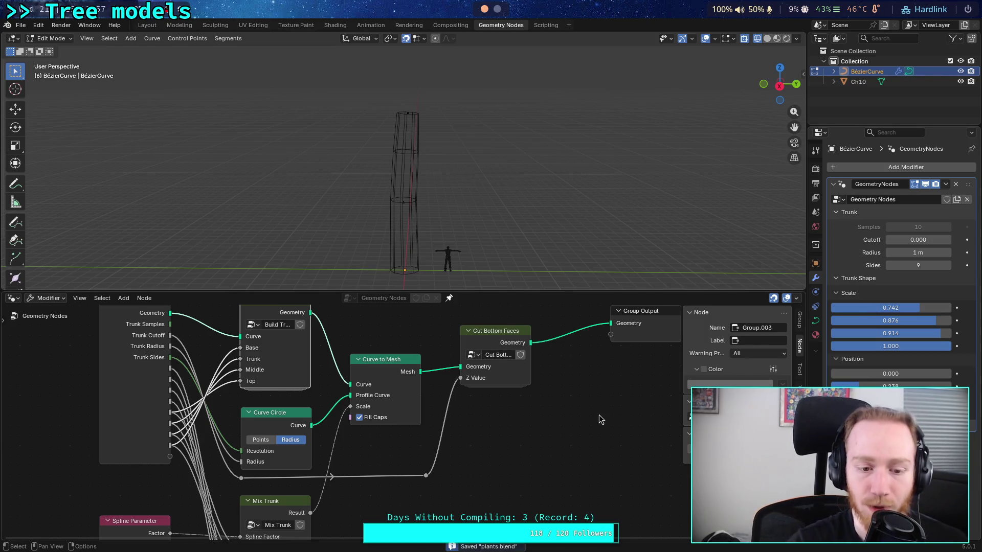
Move the top-level Group Output node down and to the left.
key(Home)
mouse_move(567, 420)
middle_down()
mouse_move(379, 451)
mouse_move(385, 419)
mouse_move(492, 453)
middle_up()
drag(509, 364, 483, 382)
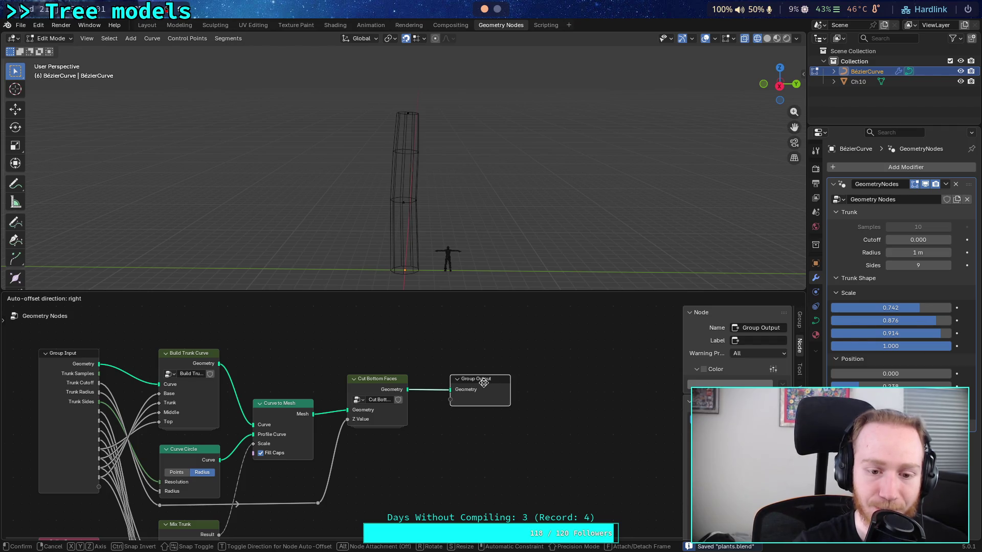
click(483, 381)
scroll(388, 355, left, 5)
click(389, 355)
mouse_move(363, 358)
middle_down()
mouse_move(361, 332)
mouse_move(346, 381)
mouse_move(314, 386)
mouse_move(469, 386)
mouse_move(387, 386)
middle_up()
Inside Build Trunk Curve, shift the trim, resample, join and merge nodes about 100 px left.
click(307, 368)
key(Tab)
scroll(400, 425, down, 1)
drag(270, 337, 611, 514)
drag(336, 358, 286, 358)
click(412, 347)
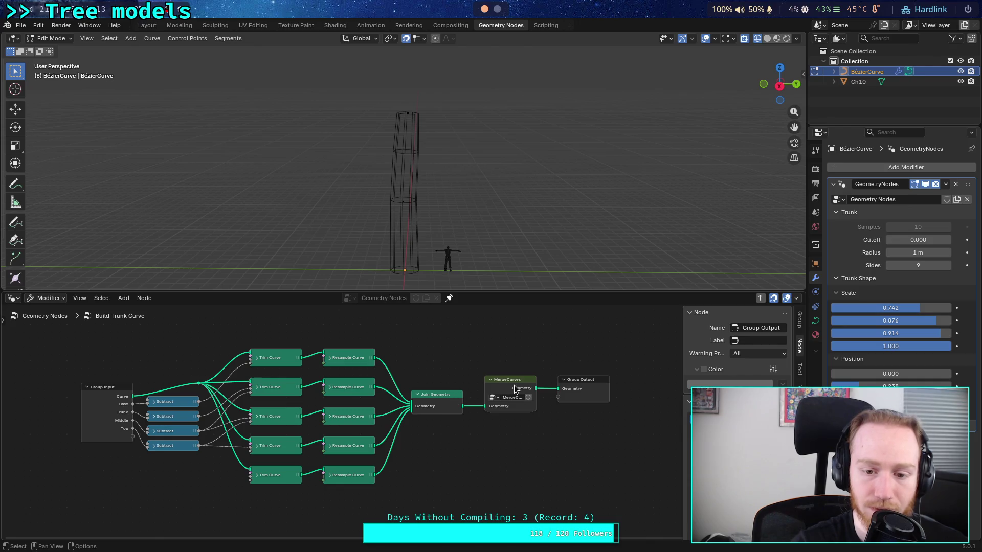
Inspect the MergeCurves group and save plants.blend.
key(Tab)
middle_drag(385, 374, 400, 404)
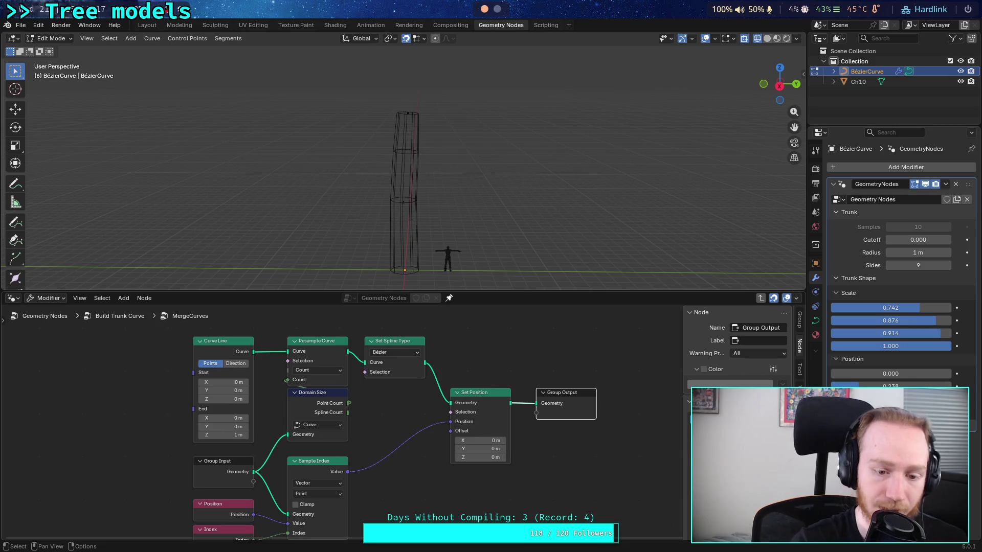
key(ctrl+s)
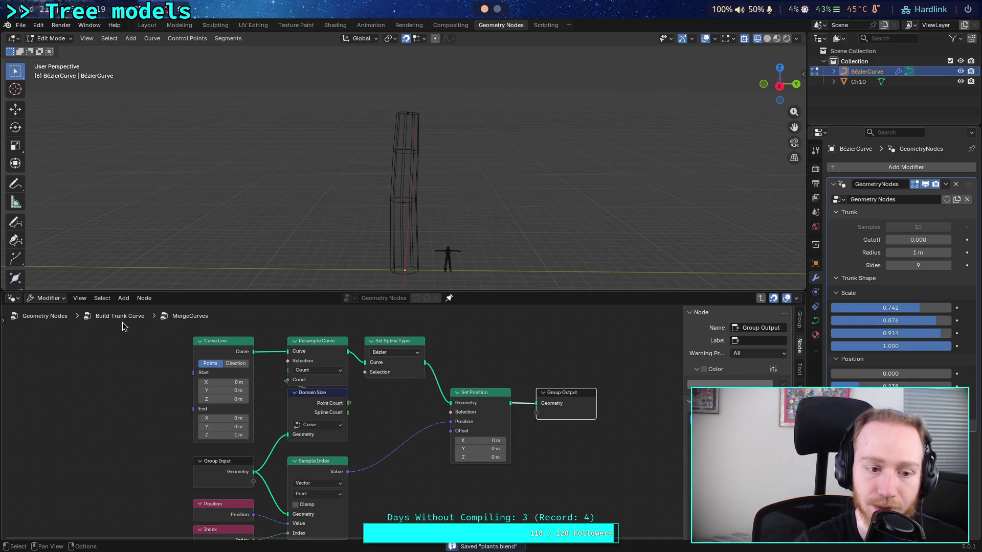
click(126, 320)
click(56, 317)
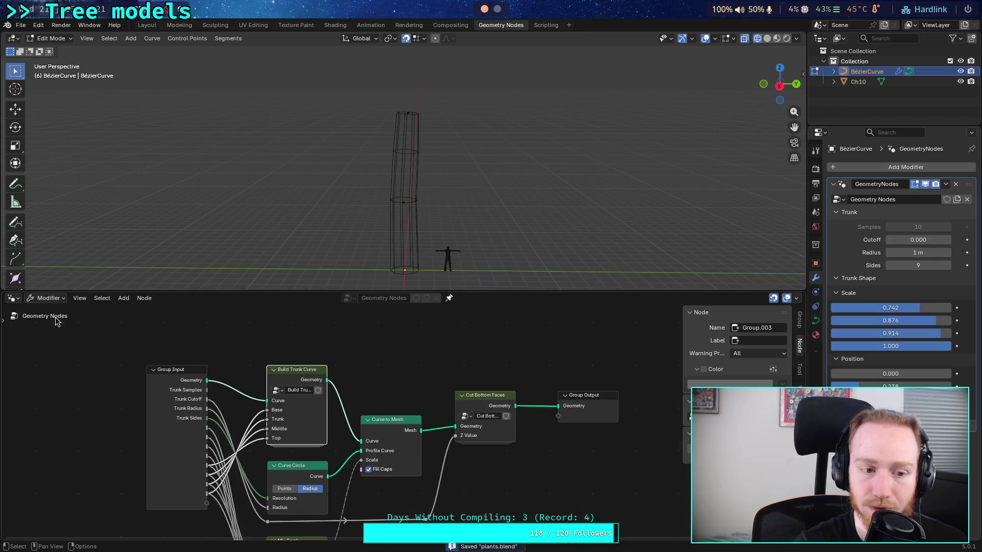
Peek inside the Mix Trunk group, return to the top-level tree and save plants.blend.
middle_drag(252, 399, 260, 256)
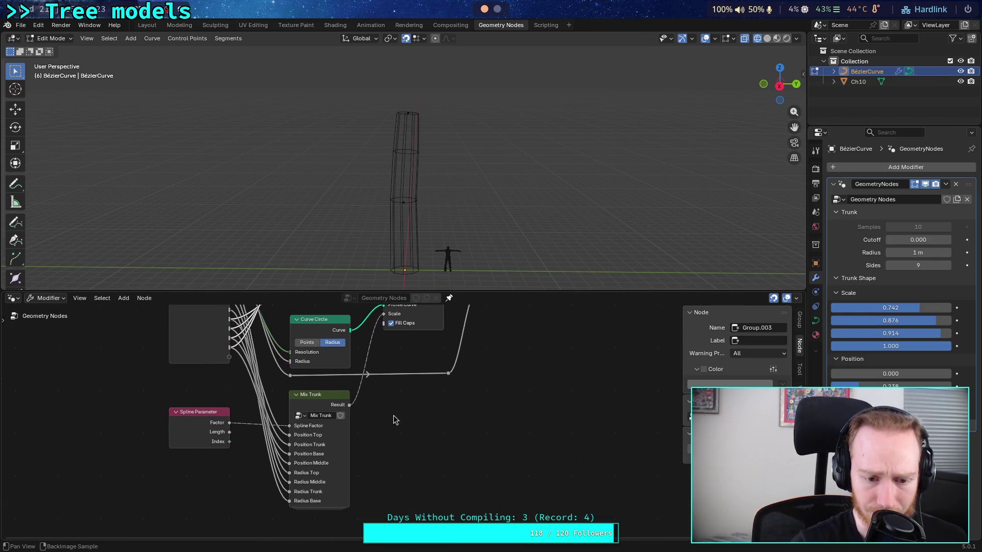
click(323, 397)
key(Tab)
scroll(323, 417, down, 1)
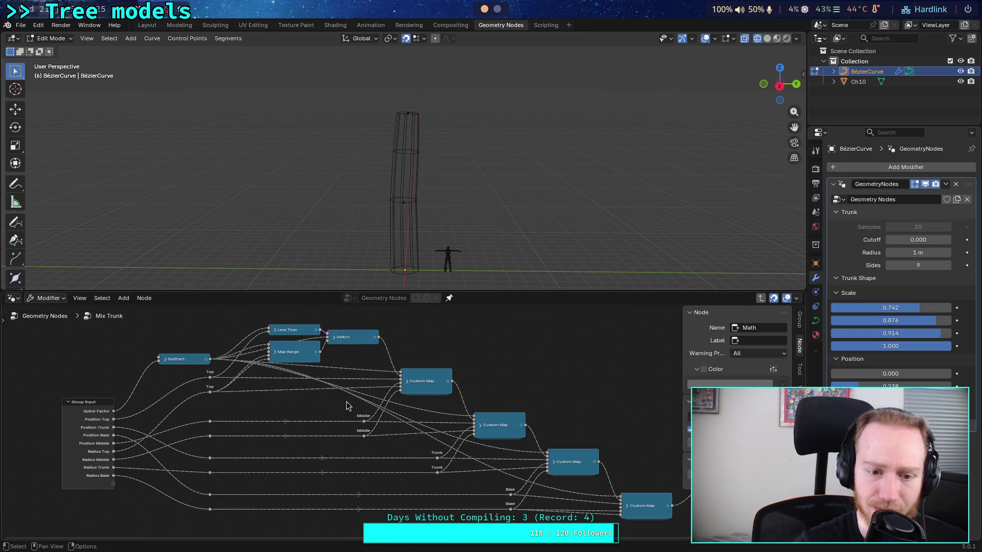
key(Home)
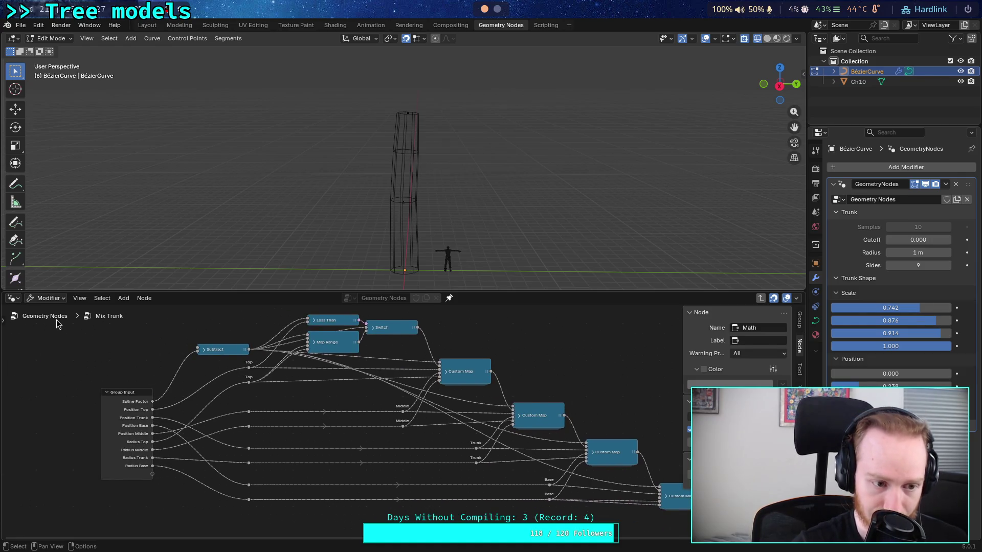
click(57, 318)
key(ctrl+s)
mouse_move(505, 449)
middle_down()
mouse_move(466, 486)
mouse_move(458, 528)
middle_up()
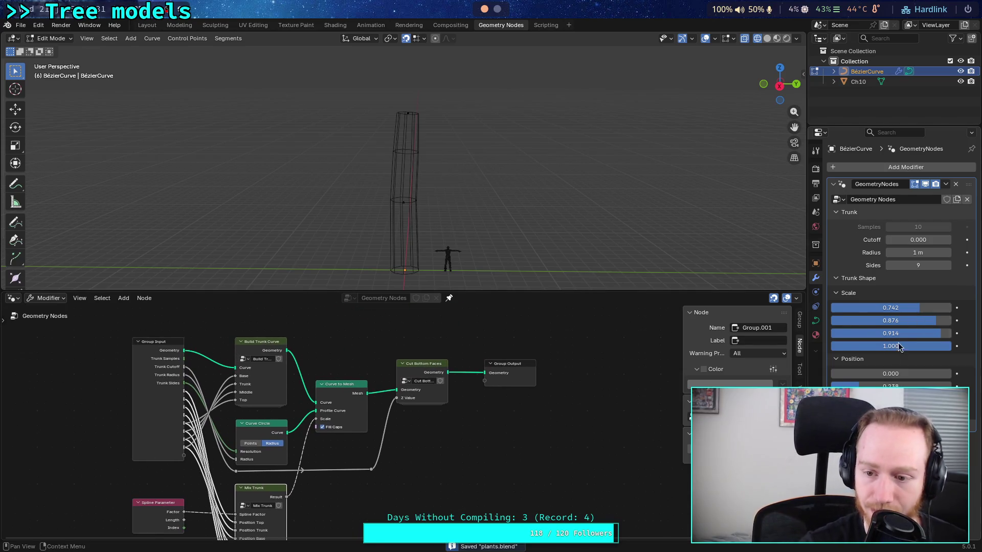
Drag the first Position value to 0.110 and the third Scale value to 0.952.
drag(855, 377, 869, 376)
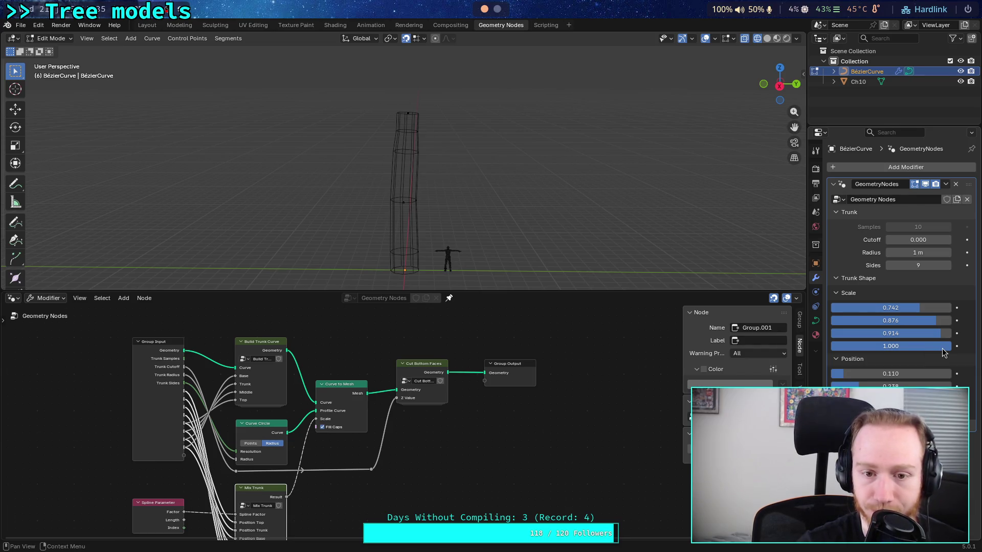
drag(930, 338, 930, 338)
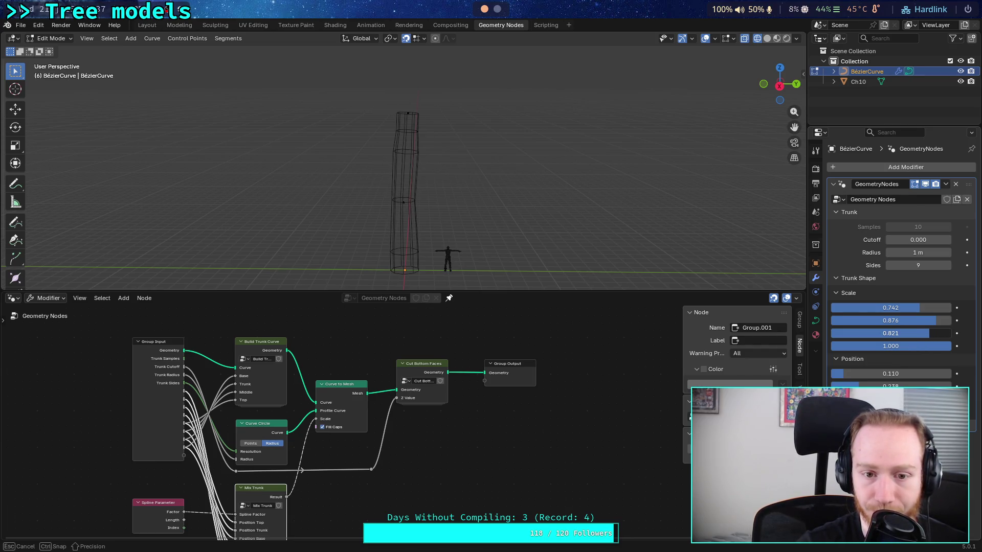
drag(930, 333, 946, 333)
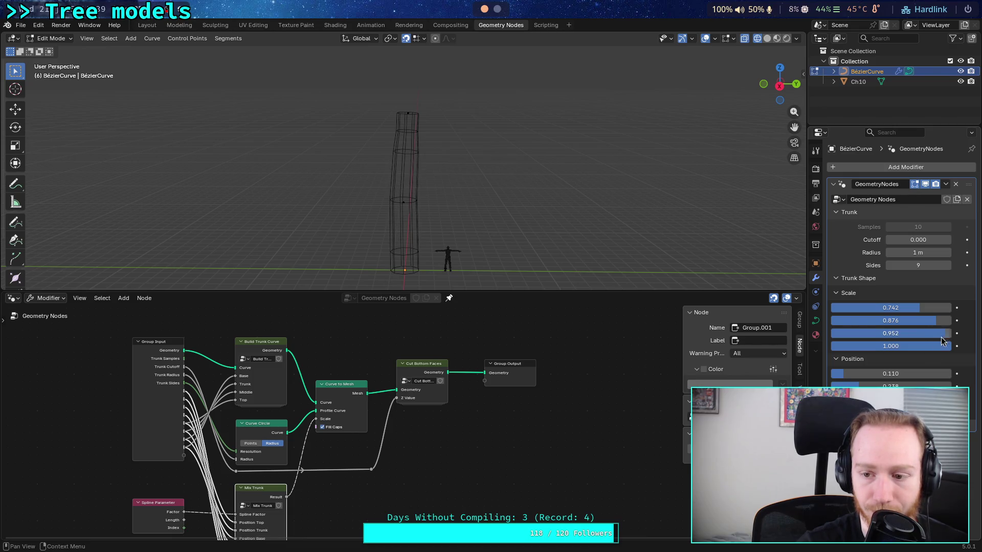
drag(890, 399, 890, 398)
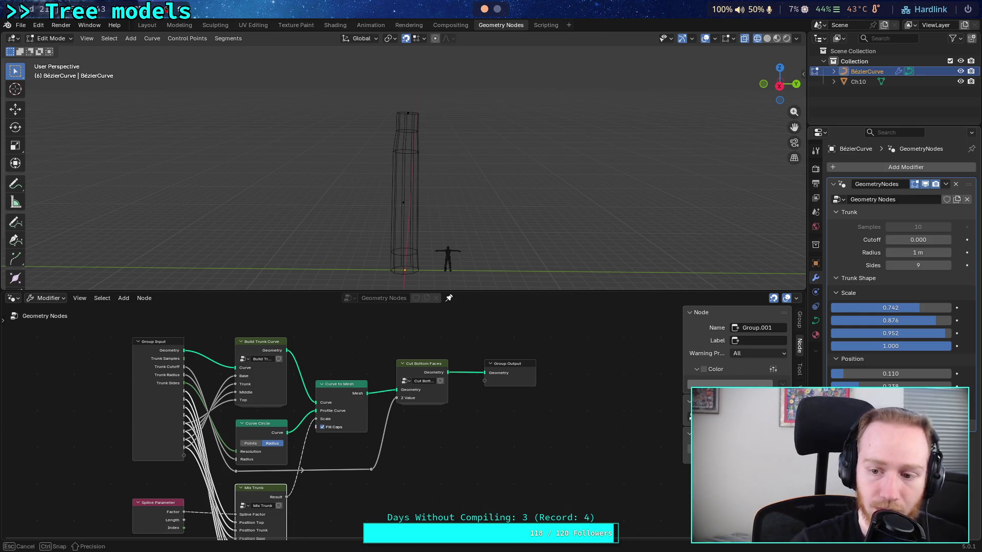
Type the second Position value 0.500 and the first Position value 0.010.
double_click(890, 386)
text(0.5)
key(Return)
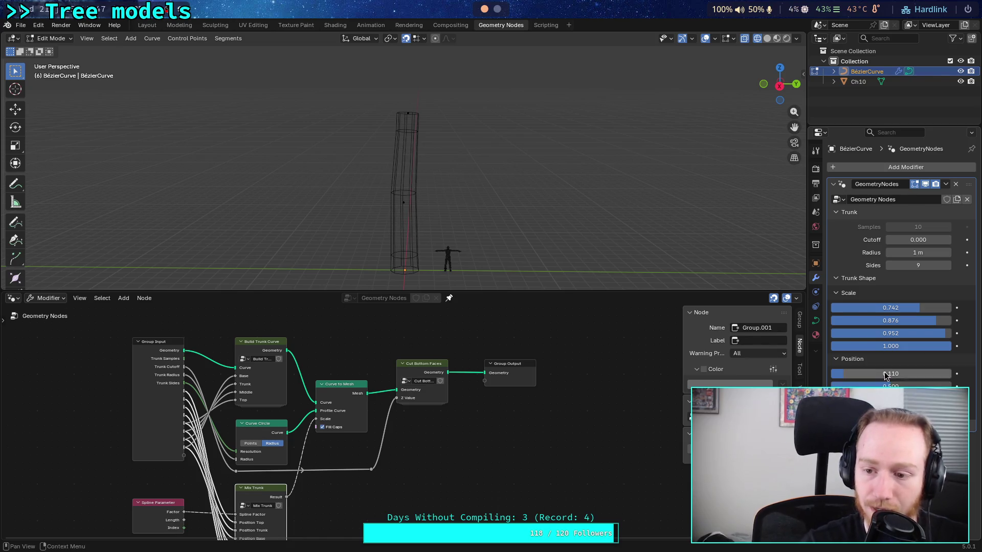
double_click(883, 373)
key(BackSpace)
text(0.01)
key(Return)
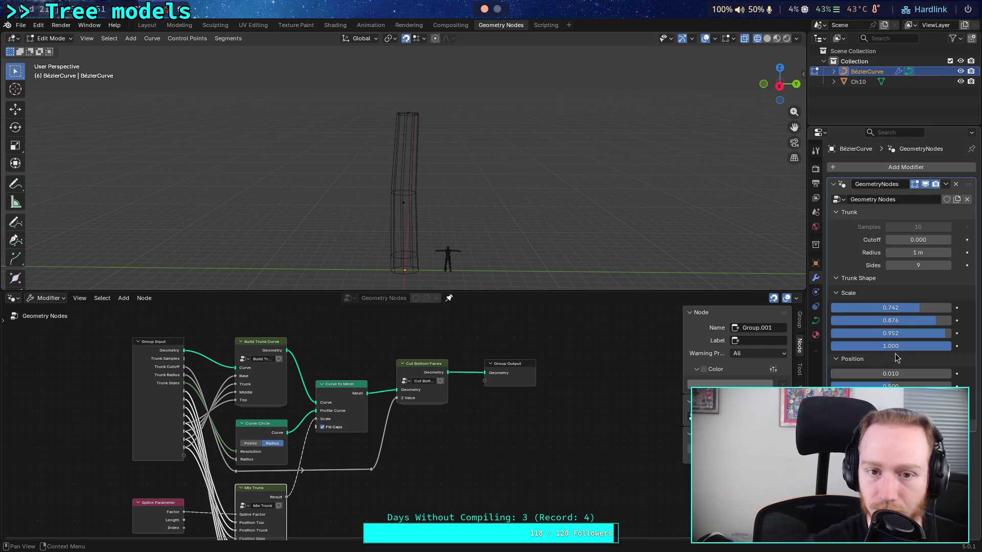
Set the third Scale value to 0.900 and the second Scale value to 0.500.
double_click(927, 336)
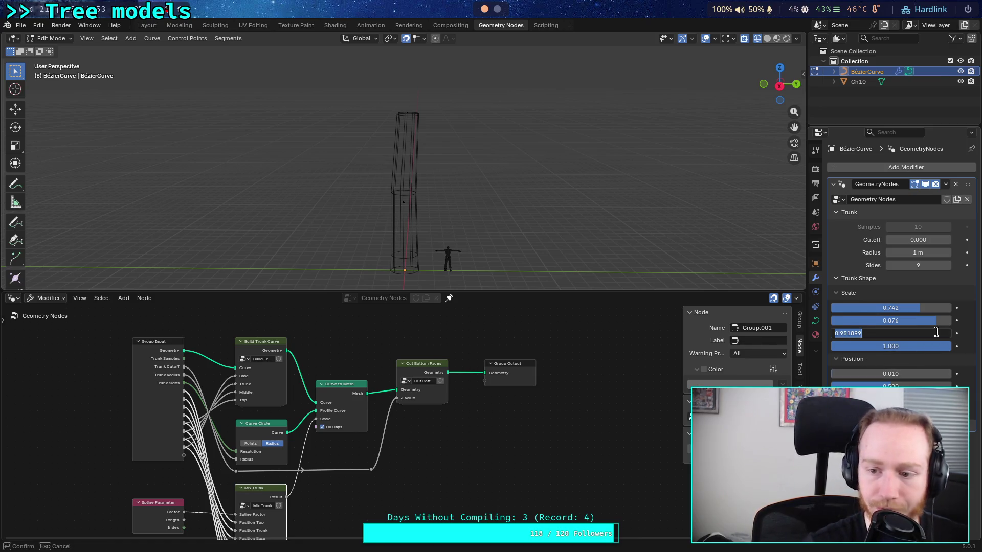
text(0.9)
key(Return)
double_click(936, 320)
key(BackSpace)
text(0.5)
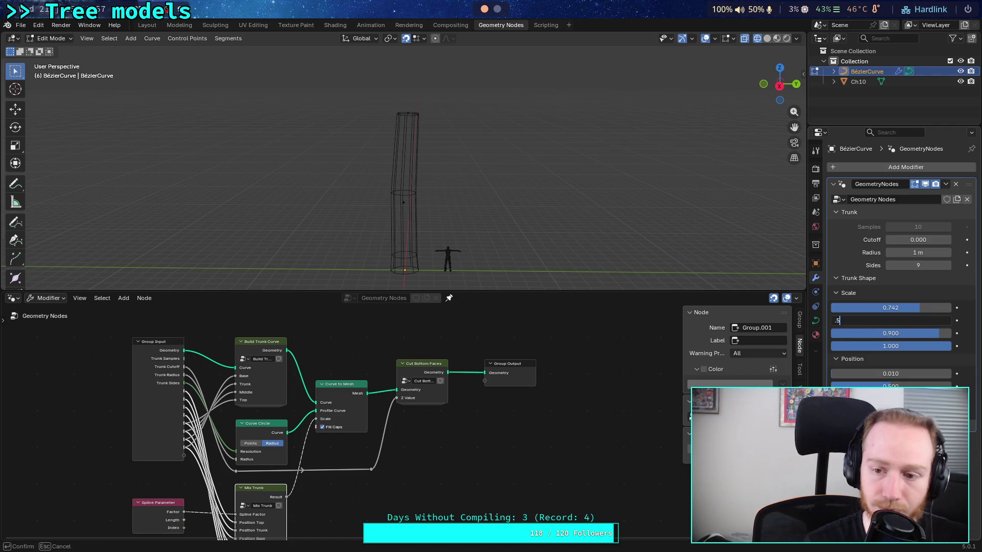
key(Return)
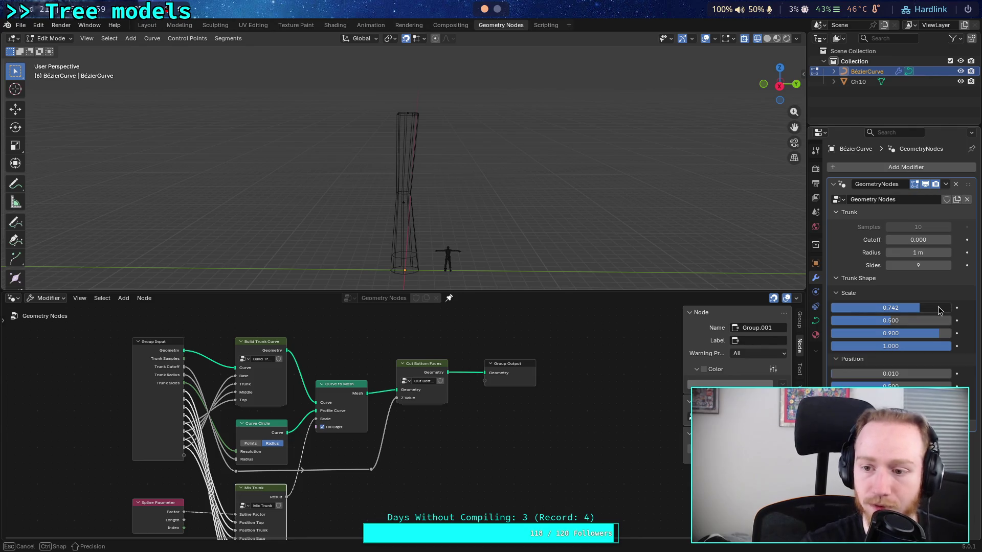
Set the first trunk Scale value to 0.010.
double_click(938, 306)
text(.9)
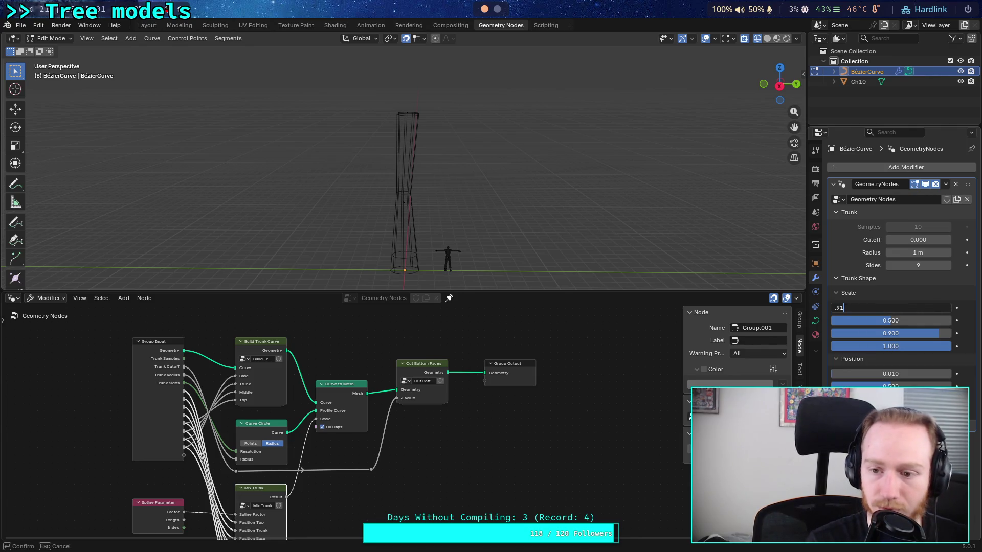
key(BackSpace)
text(01)
key(Return)
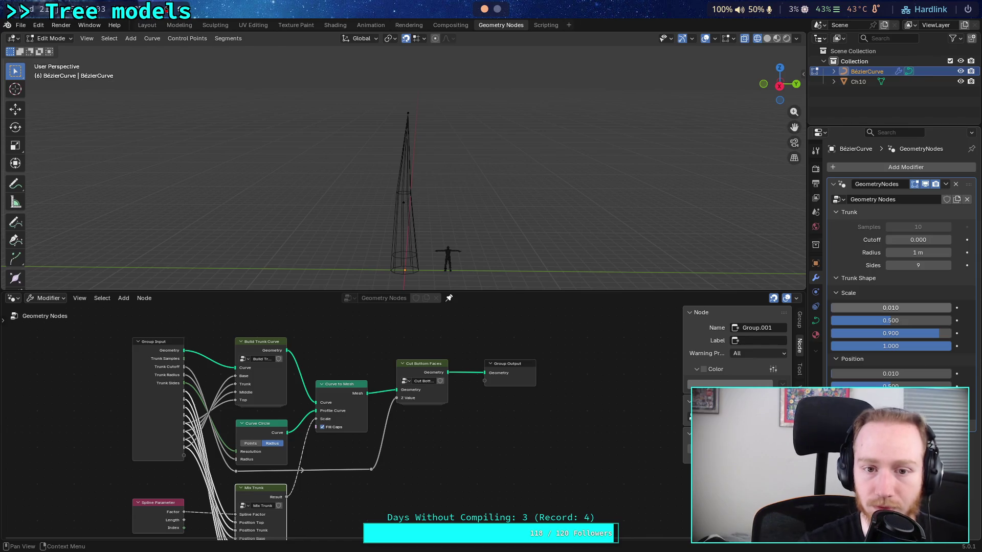
click(936, 308)
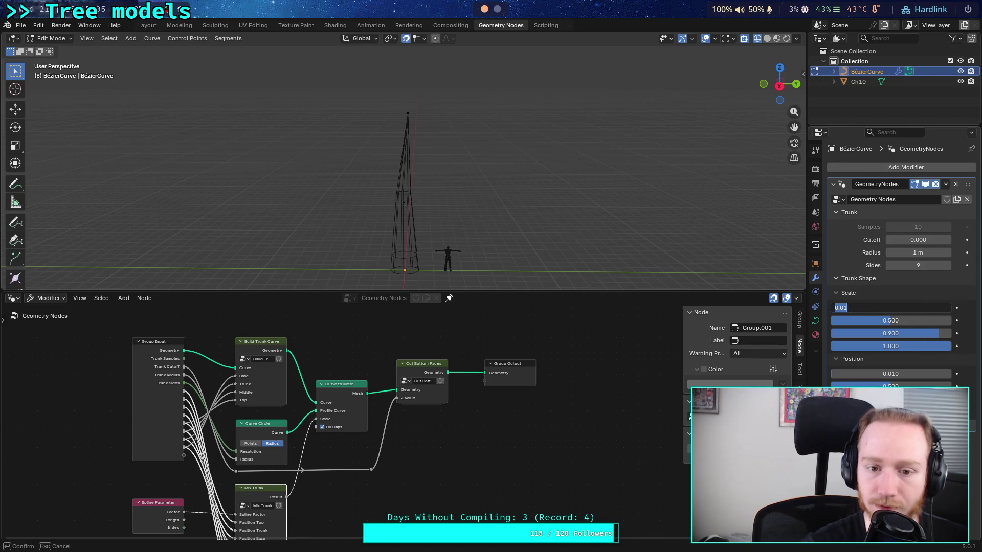
Set the trunk Radius to 0.25 m.
click(921, 252)
key(BackSpace)
text(.2)
key(Return)
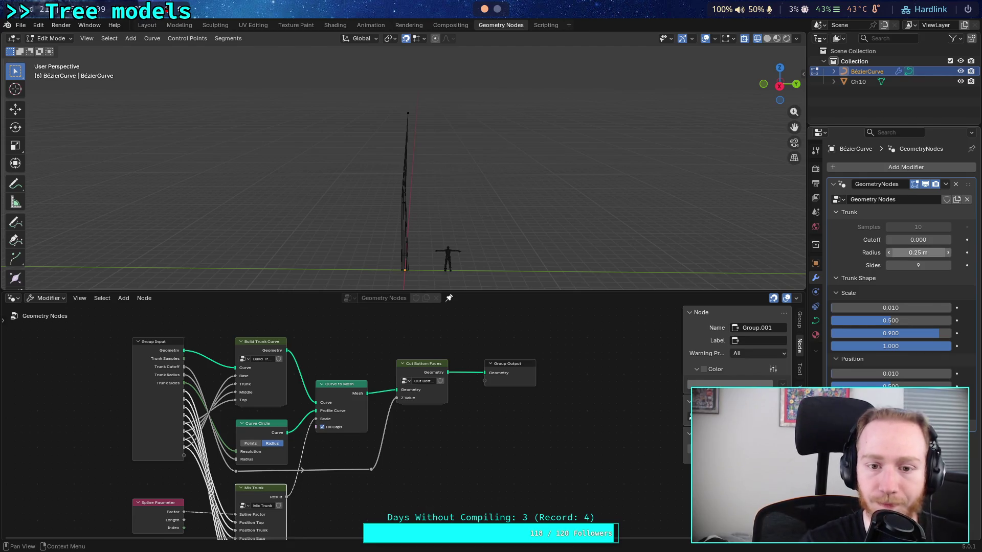
View the trunk in Right Orthographic with solid shading, enlarging the 3D view to frame its base.
scroll(462, 189, up, 5)
scroll(462, 189, down, 6)
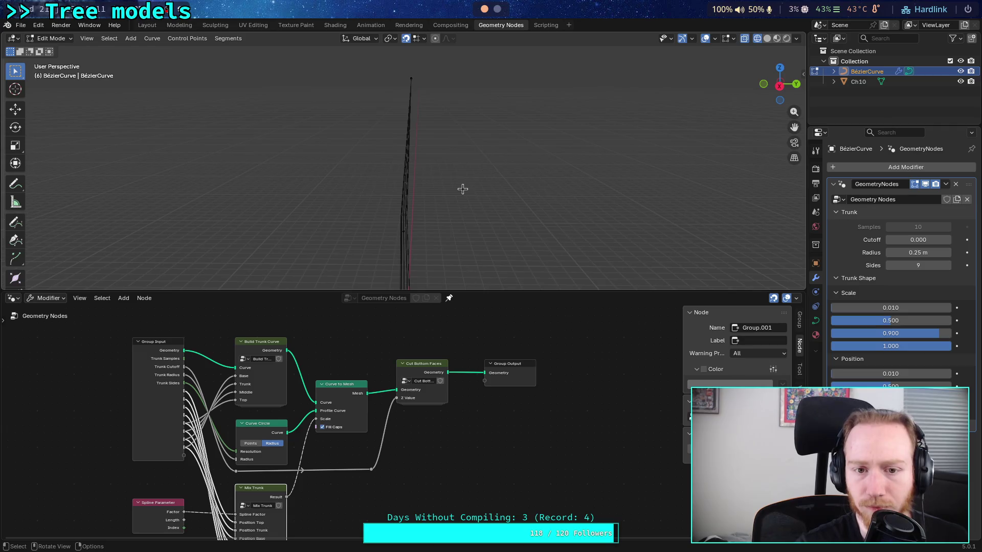
click(780, 87)
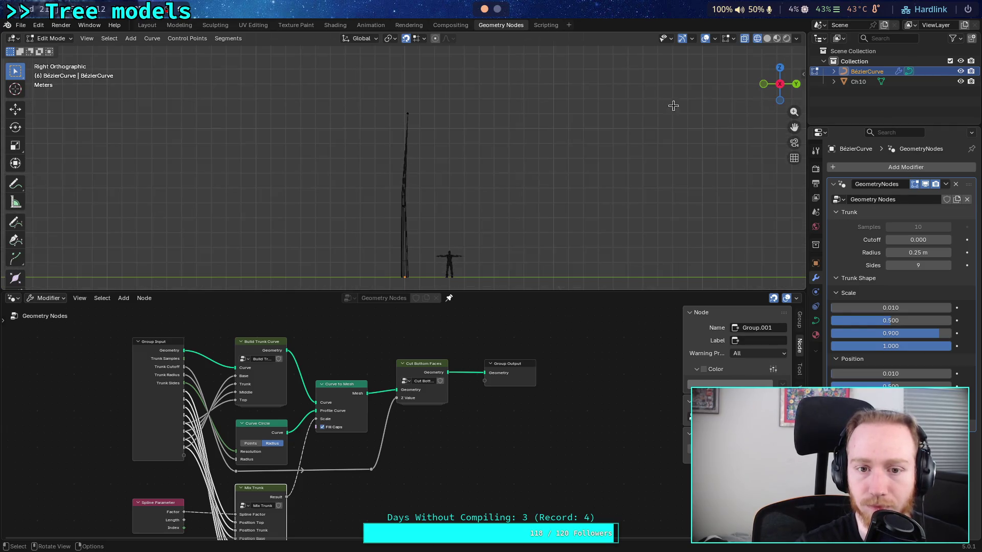
click(766, 39)
scroll(519, 218, up, 2)
mouse_move(455, 292)
mouse_down()
mouse_move(468, 306)
mouse_move(468, 427)
mouse_up()
middle_drag(460, 286, 487, 345)
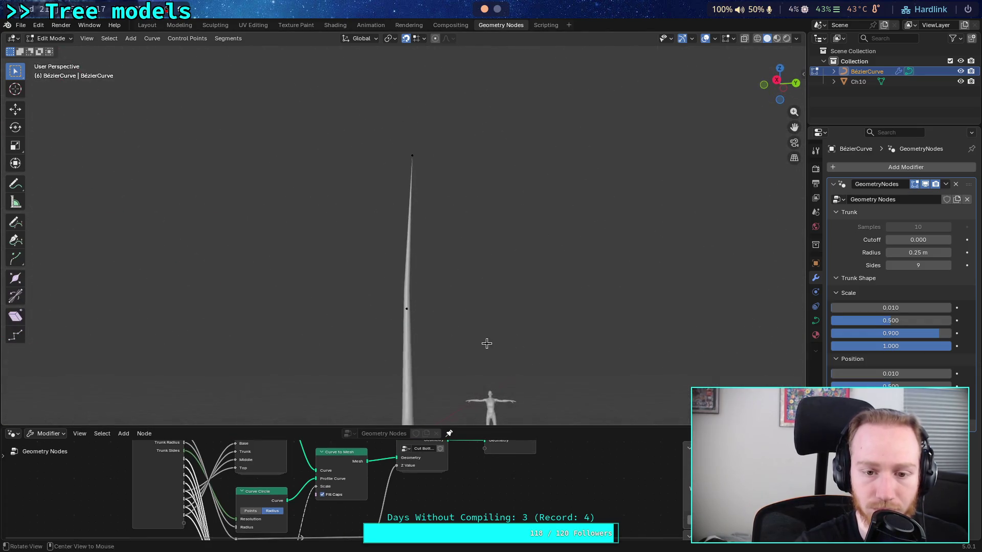
click(777, 81)
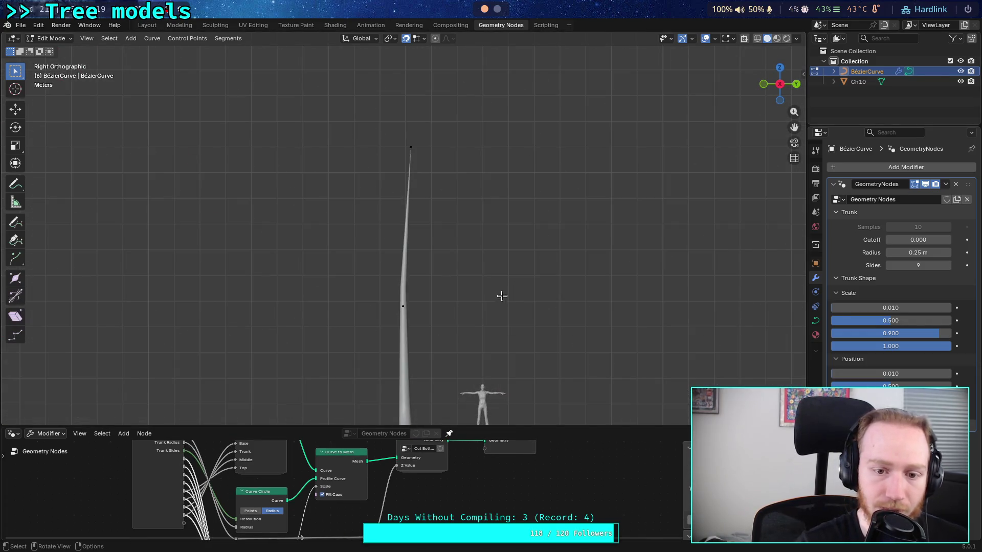
mouse_move(484, 311)
shift+middle_down()
mouse_move(427, 272)
mouse_move(418, 286)
shift+middle_up()
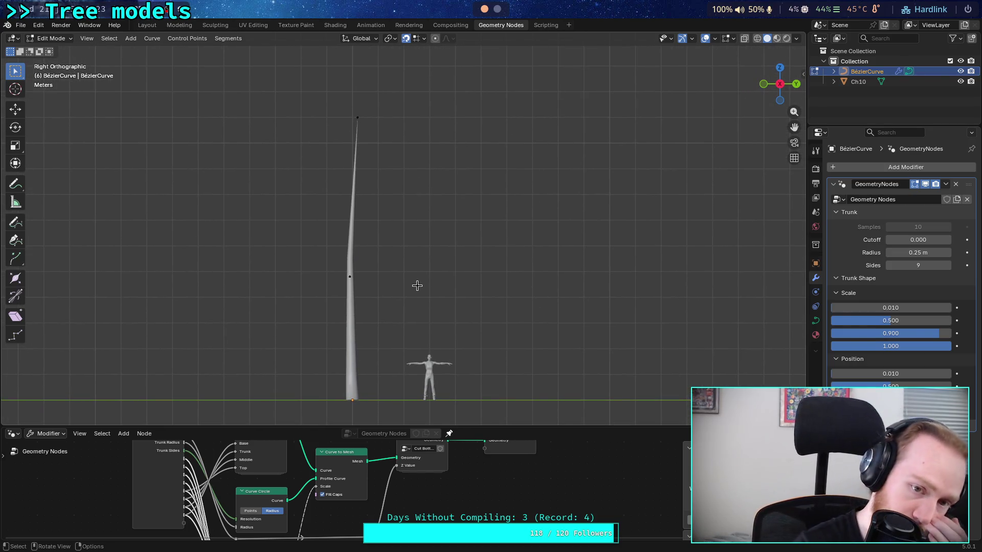
Try a lower second Position value, then restore it to 0.500.
mouse_move(891, 386)
mouse_down()
mouse_move(872, 386)
mouse_move(882, 386)
mouse_up()
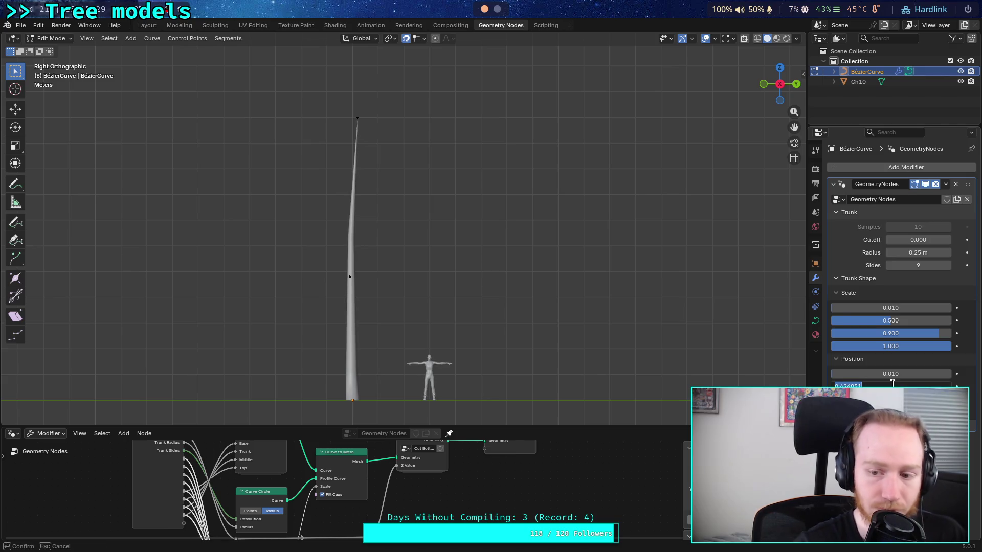
key(Return)
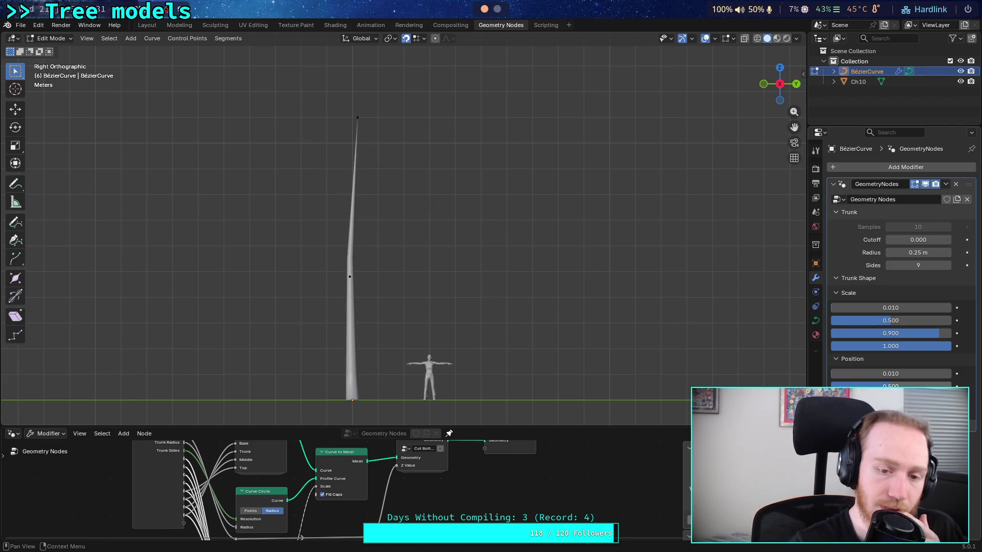
drag(504, 427, 504, 349)
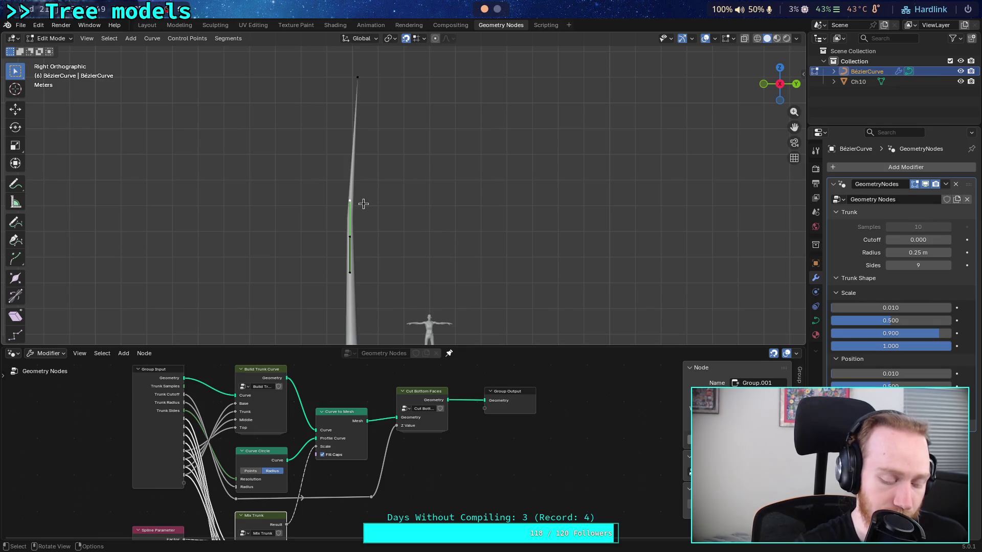
scroll(325, 216, up, 2)
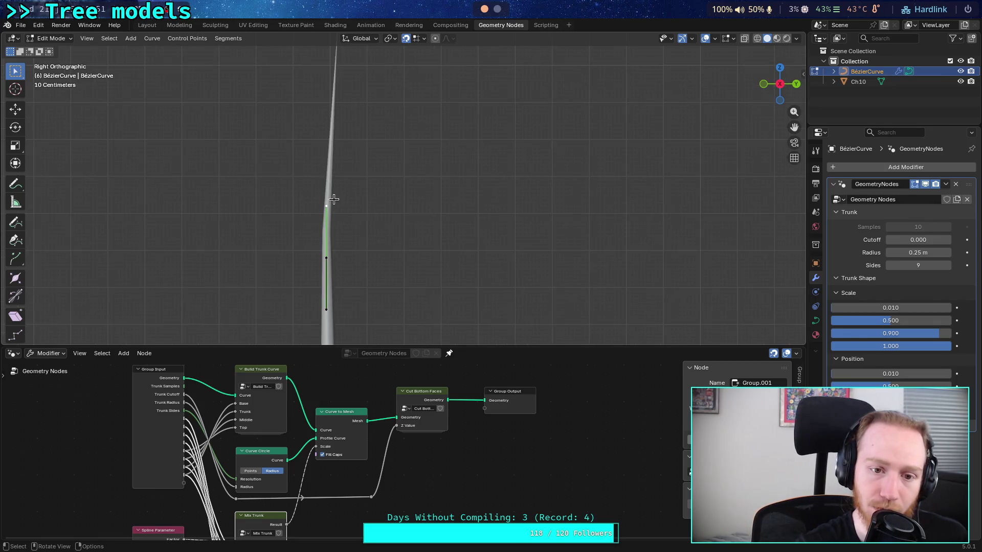
key(f)
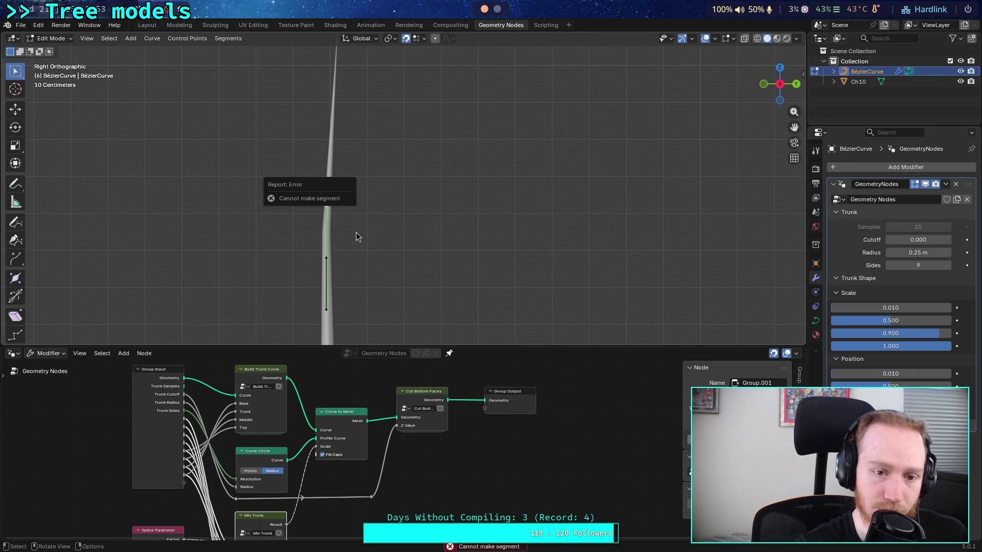
key(g)
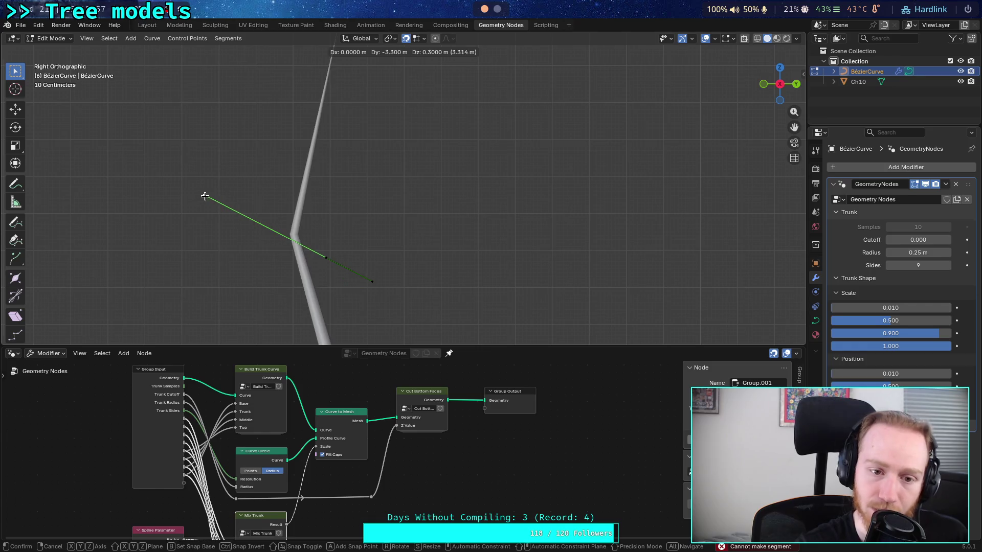
key(Escape)
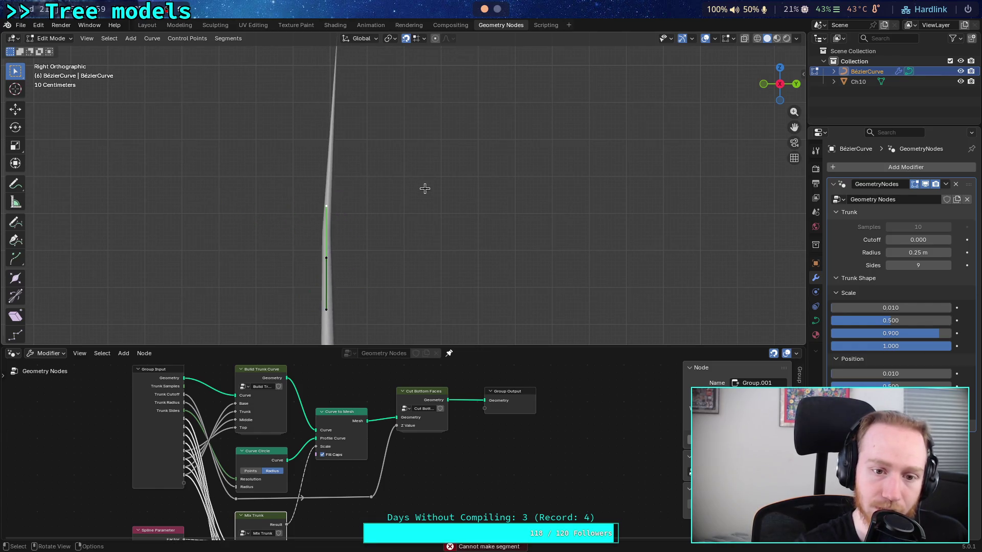
mouse_move(440, 422)
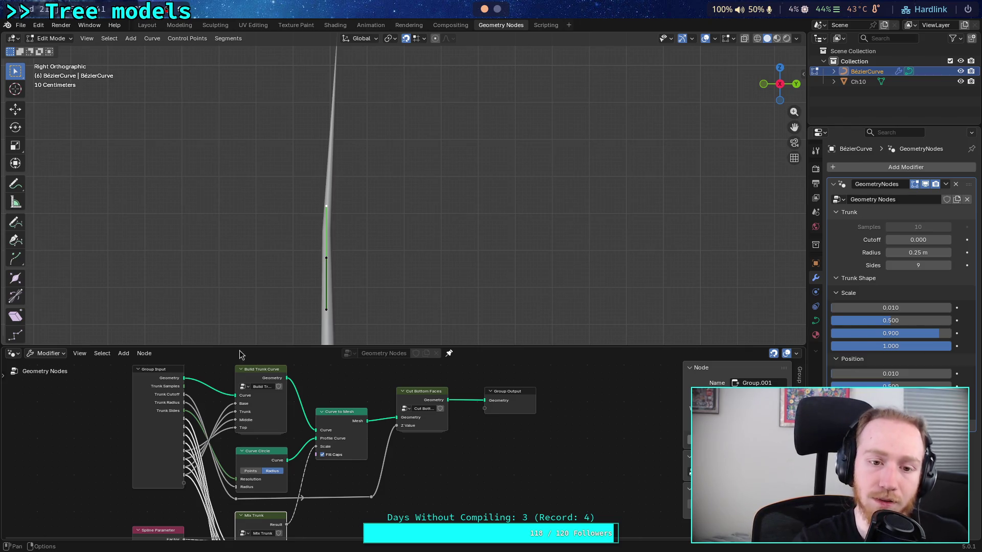
Move the Group Output and Cut Bottom Faces nodes further right.
scroll(434, 307, down, 1)
middle_drag(487, 441, 403, 441)
mouse_move(428, 393)
mouse_down()
mouse_move(510, 381)
mouse_move(525, 388)
mouse_up()
click(414, 438)
drag(336, 396, 424, 396)
Shift Curve to Mesh right and nudge Cut Bottom Faces and Group Output into line.
mouse_move(248, 378)
mouse_down()
mouse_move(410, 524)
mouse_move(463, 524)
mouse_up()
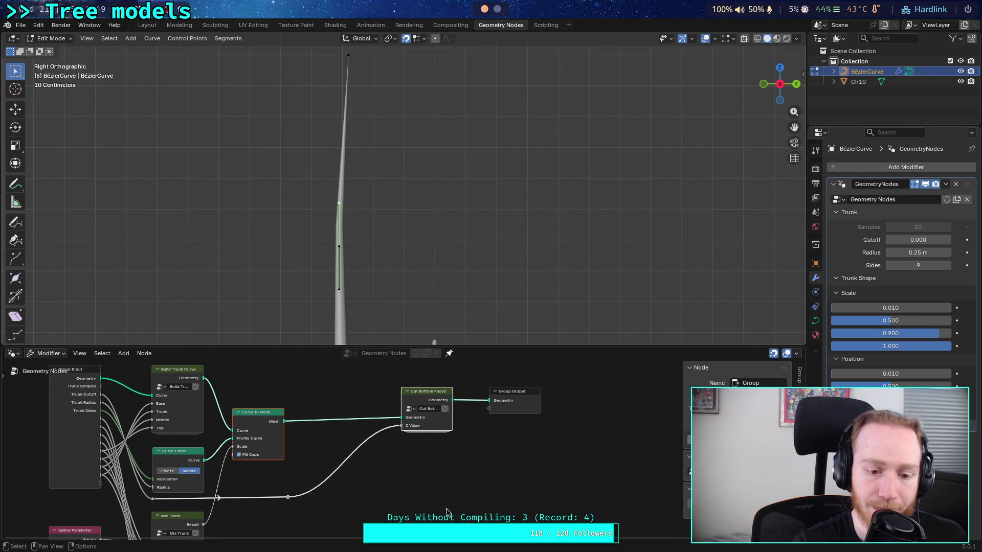
click(260, 415)
drag(263, 410, 352, 409)
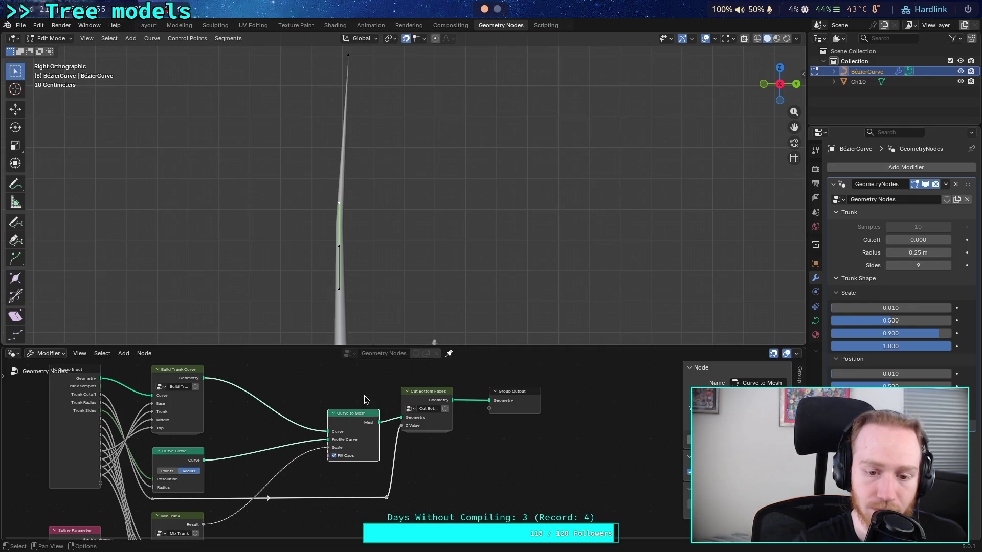
drag(424, 391, 423, 397)
drag(513, 400, 512, 402)
middle_drag(454, 456, 542, 460)
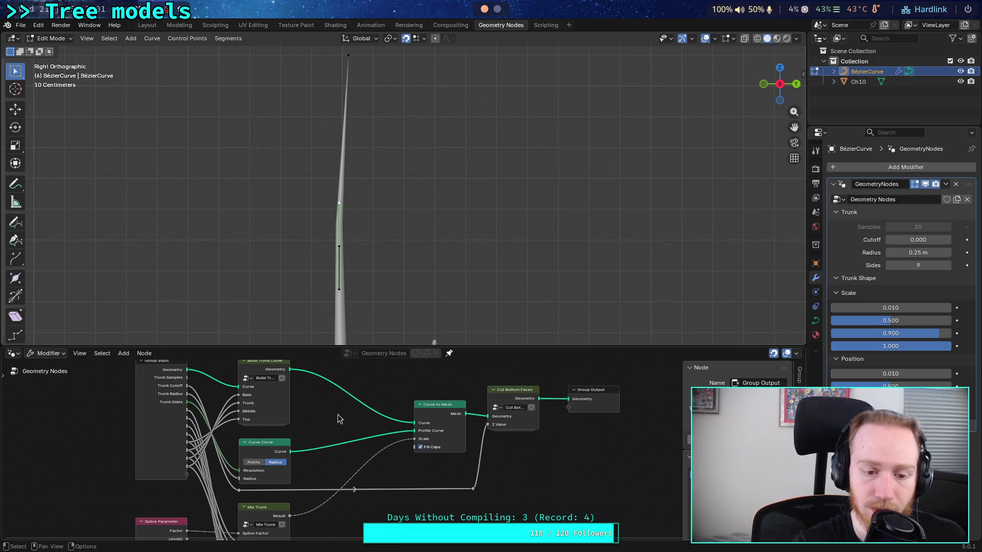
middle_drag(406, 344, 394, 392)
key(shift+a)
Add an Interpolate Curves node via the 'int' search and enlarge the node editor.
text(int)
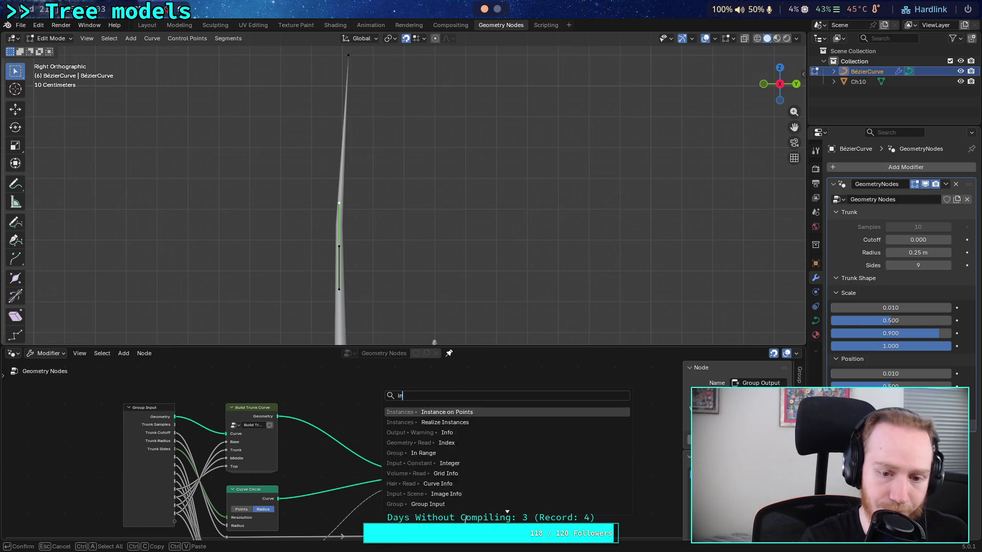
key(Down)
key(Down)
key(Down)
key(Return)
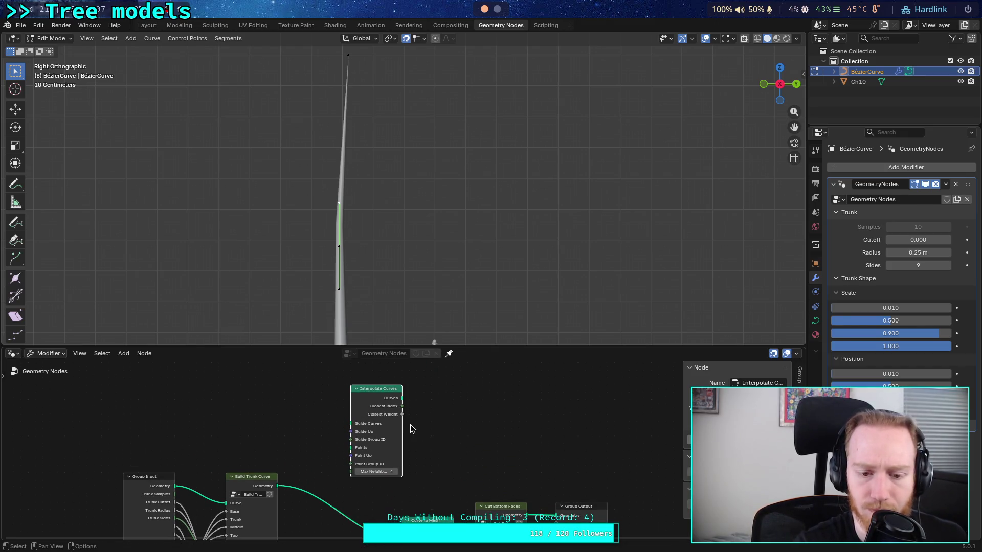
click(410, 428)
drag(434, 347, 425, 201)
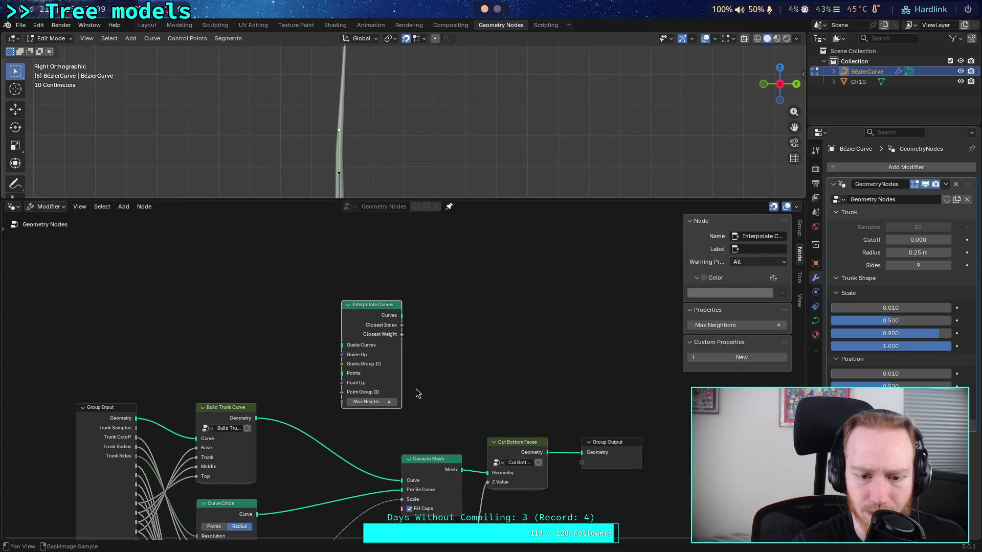
middle_drag(416, 388, 458, 375)
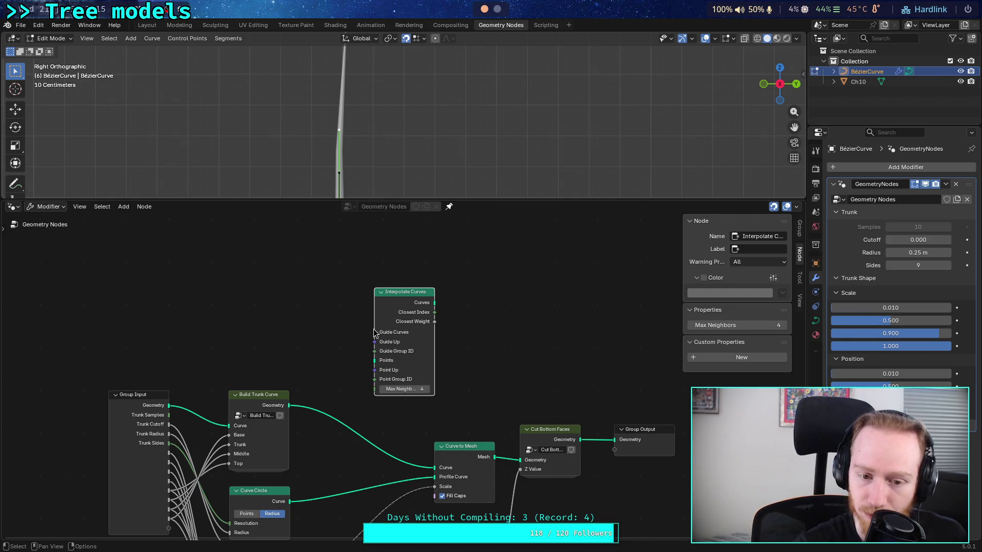
Wire the trunk curve into Points, input geometry into Guide Curves, and the output into Curve to Mesh.
shift+scroll(330, 407, down, 2)
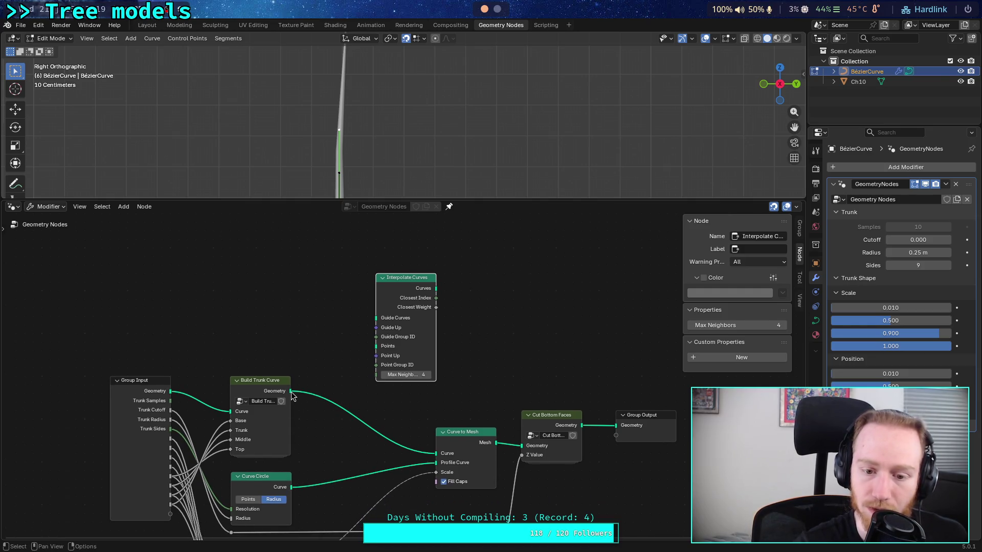
drag(290, 391, 376, 353)
drag(171, 391, 376, 318)
mouse_move(436, 289)
mouse_down()
mouse_move(422, 467)
mouse_move(434, 456)
mouse_up()
scroll(335, 136, down, 3)
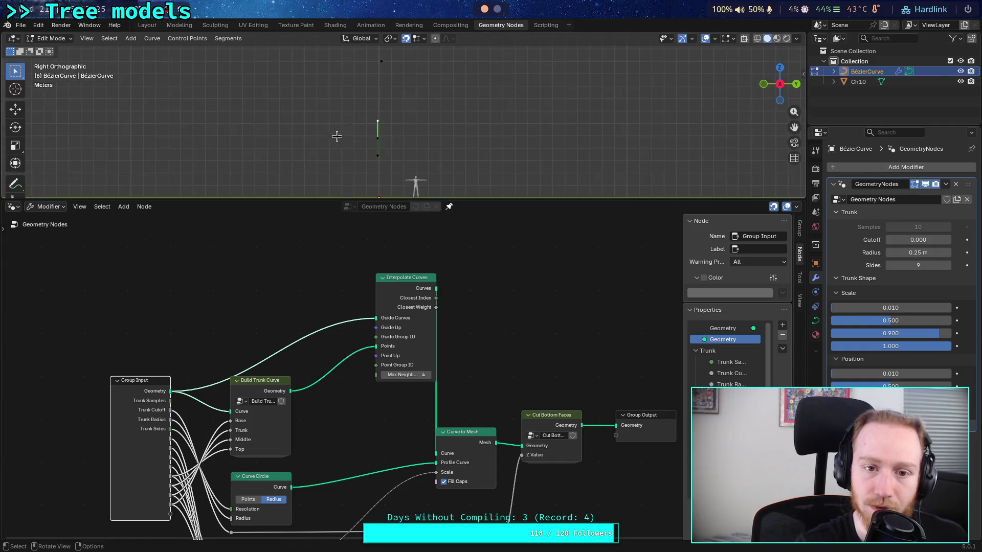
scroll(345, 154, up, 2)
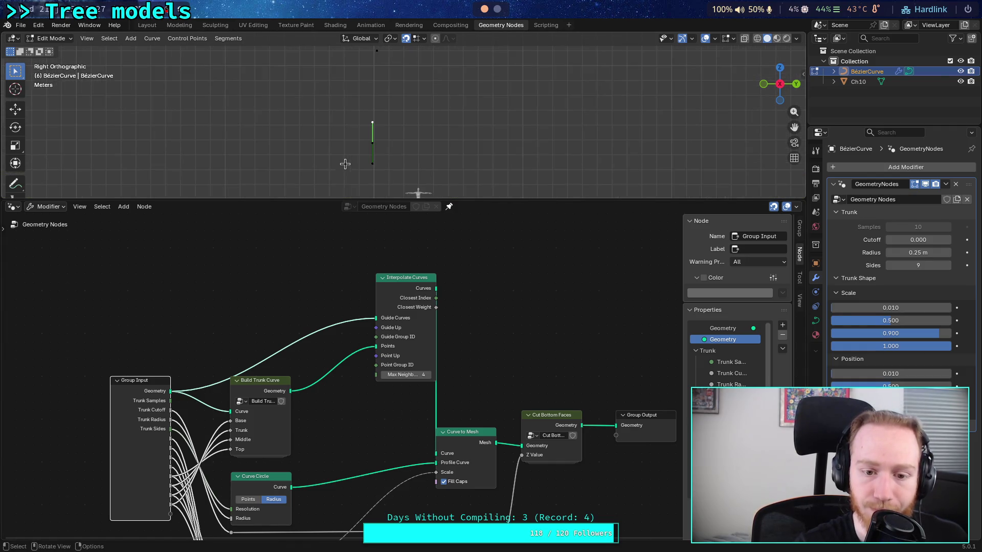
Reroute the Build Trunk Curve geometry into Guide Curves instead.
mouse_move(375, 352)
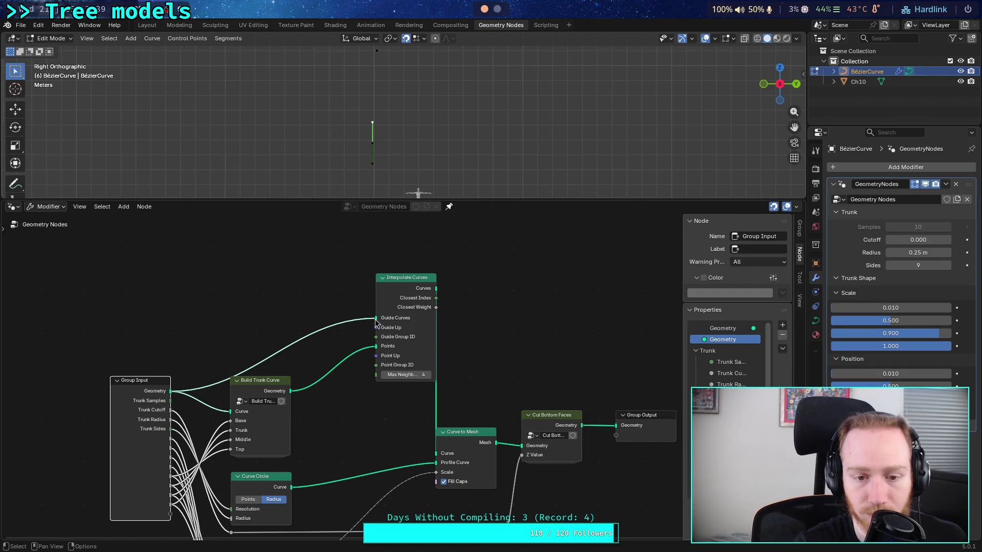
mouse_move(376, 322)
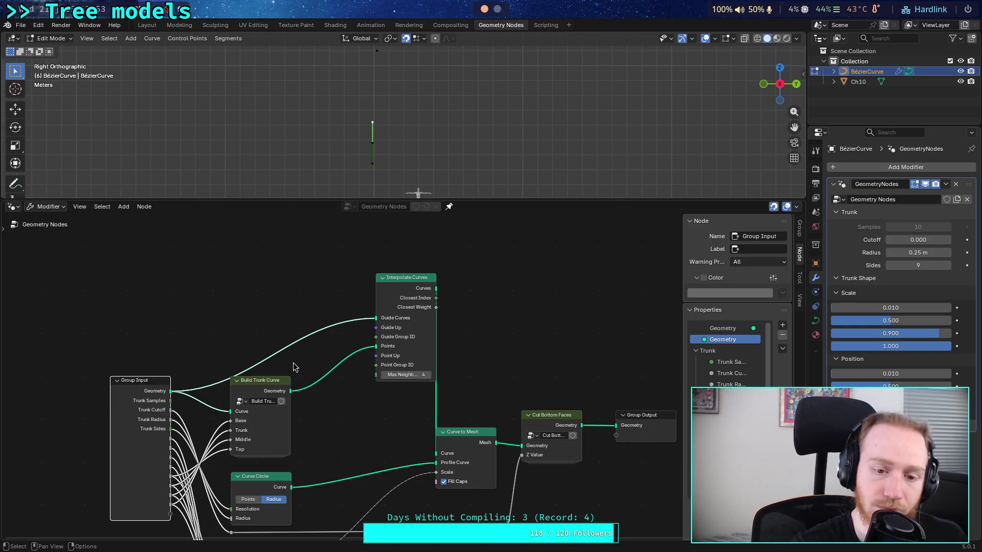
drag(290, 391, 375, 319)
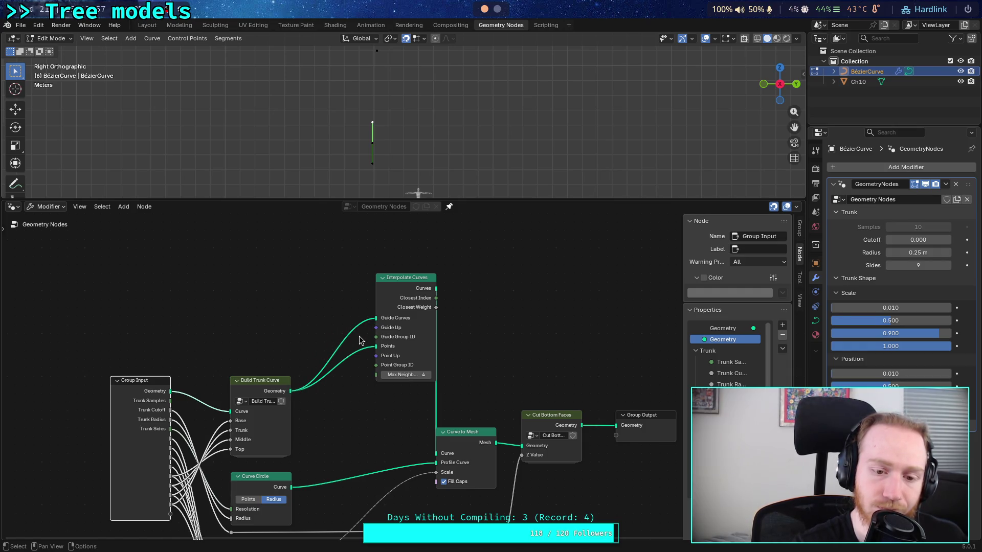
click(252, 311)
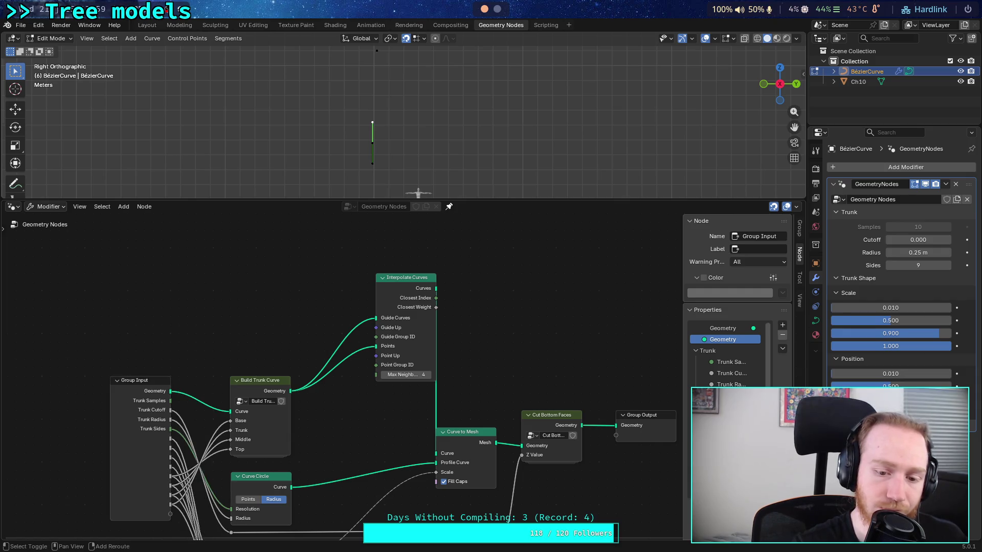
Add a Join Geometry node fed by Group Input and Build Trunk Curve geometry.
key(shift+a)
text(koi)
key(BackSpace)
key(BackSpace)
key(BackSpace)
text(joi)
key(Return)
click(249, 316)
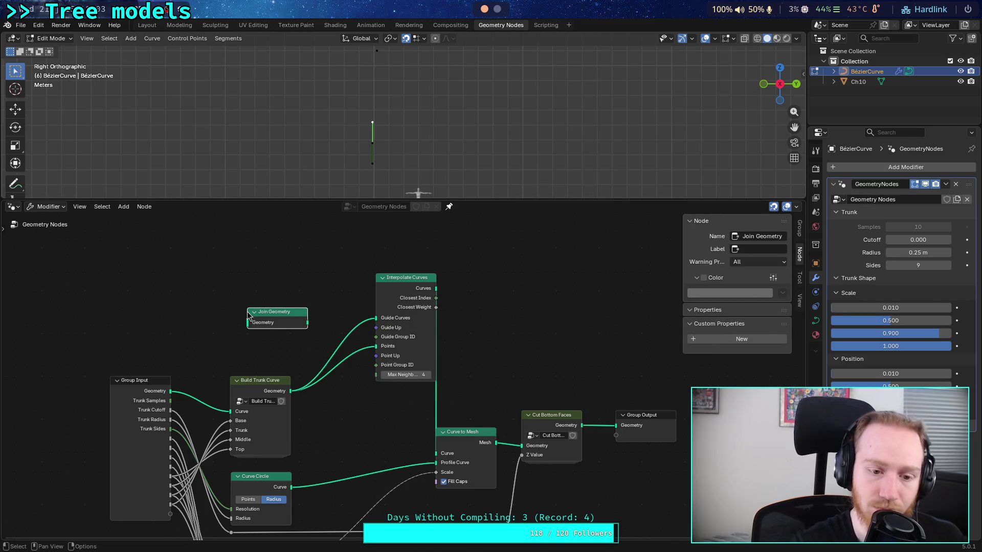
drag(170, 390, 248, 323)
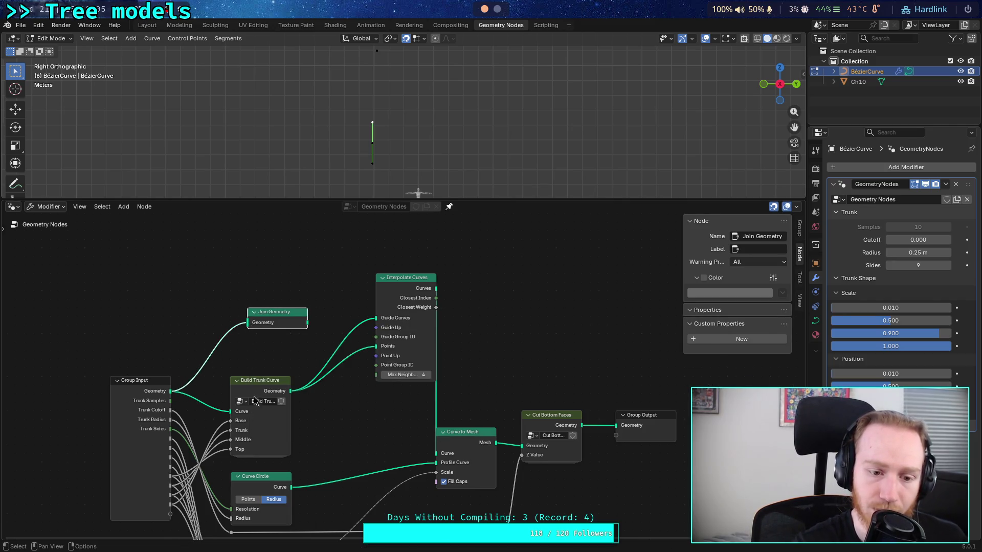
mouse_move(290, 391)
mouse_down()
mouse_move(248, 323)
mouse_move(383, 327)
mouse_up()
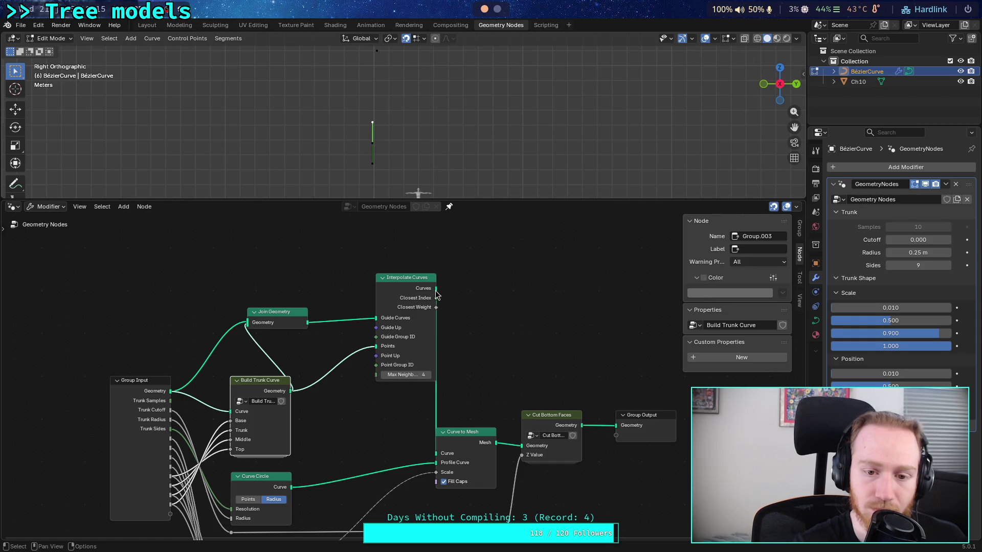
Delete the Interpolate Curves node and move Join Geometry to the right.
drag(435, 294, 402, 302)
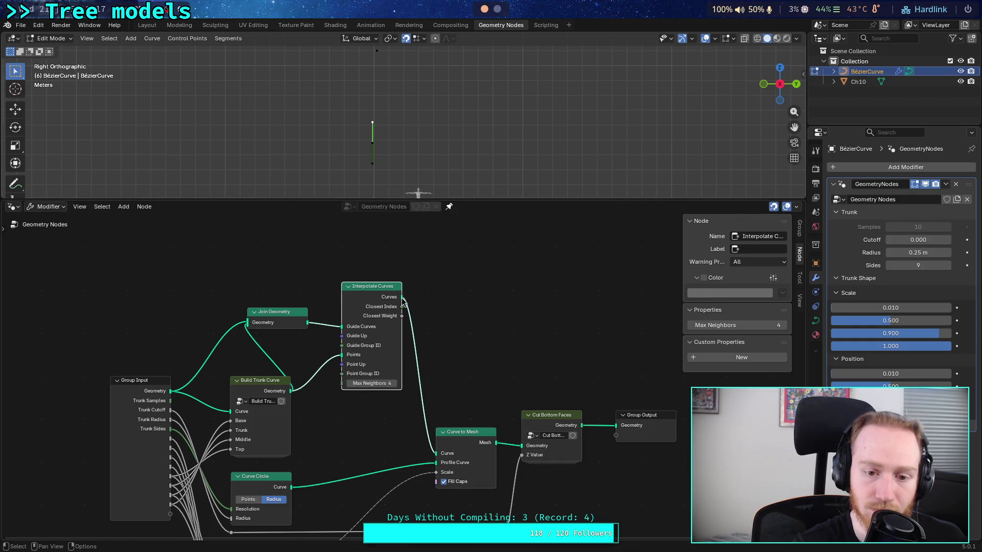
mouse_move(403, 301)
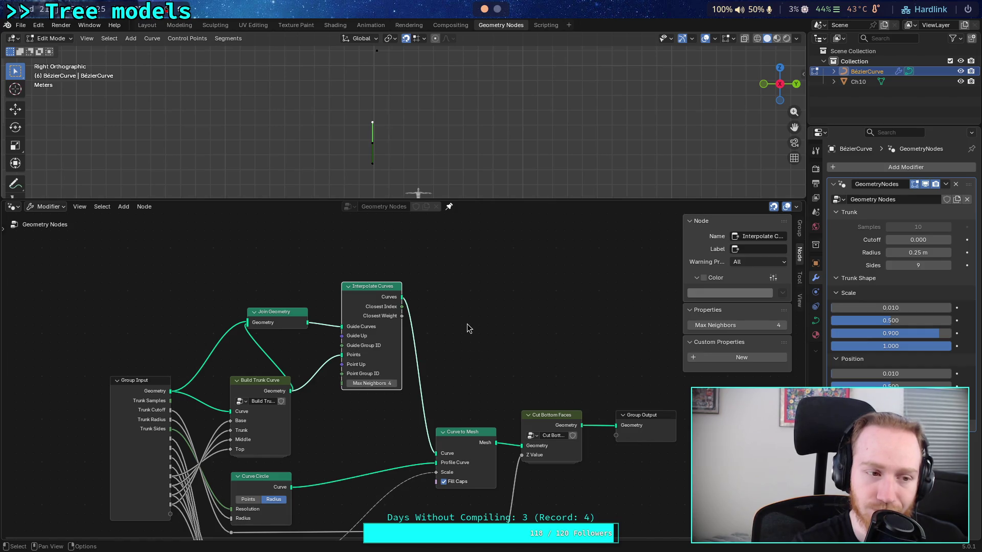
key(x)
drag(292, 311, 326, 312)
Delete Join Geometry and wire Build Trunk Curve directly into Curve to Mesh's Curve input.
click(326, 312)
key(x)
drag(290, 391, 436, 452)
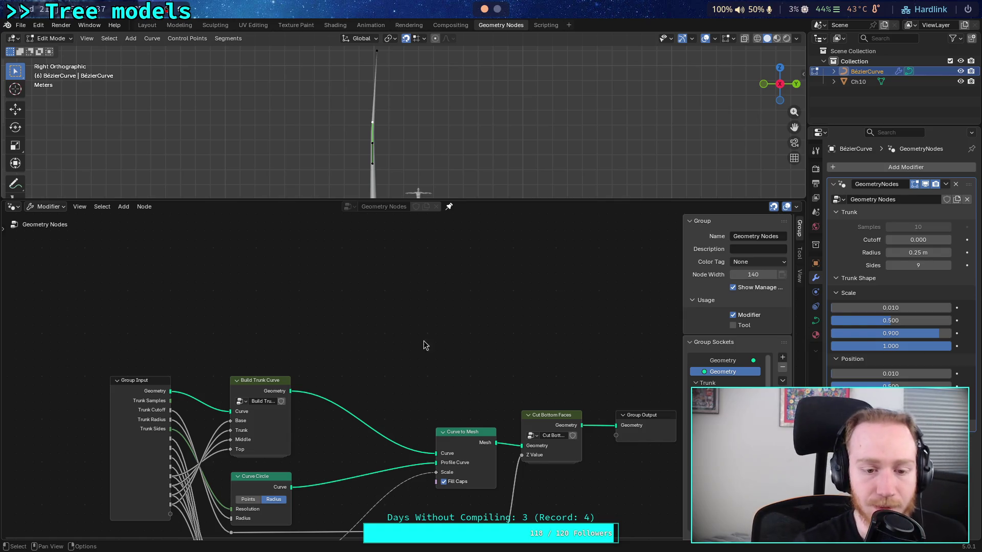
Move Curve to Mesh, Cut Bottom Faces and Group Output left, then enter the Build Trunk Curve group.
middle_drag(482, 409, 391, 365)
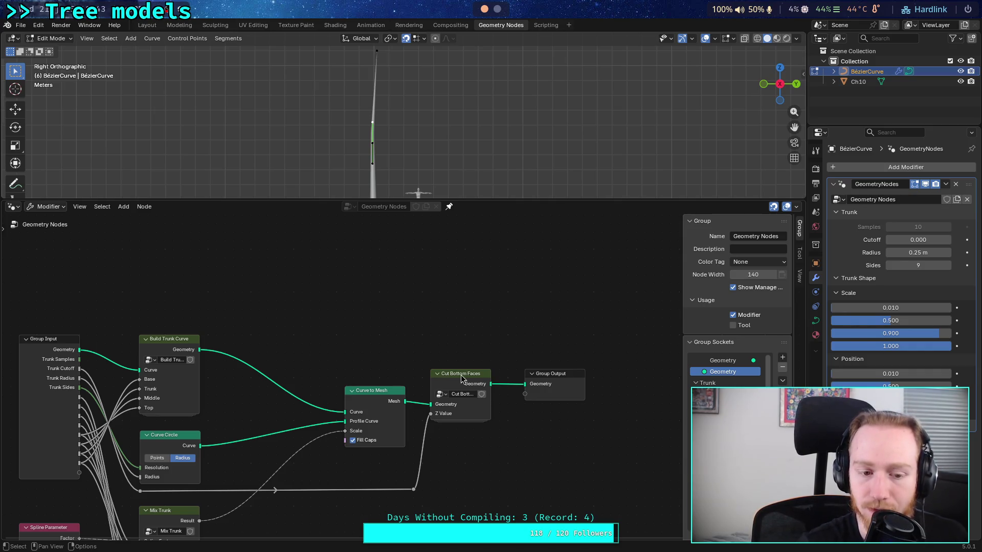
drag(337, 340, 567, 524)
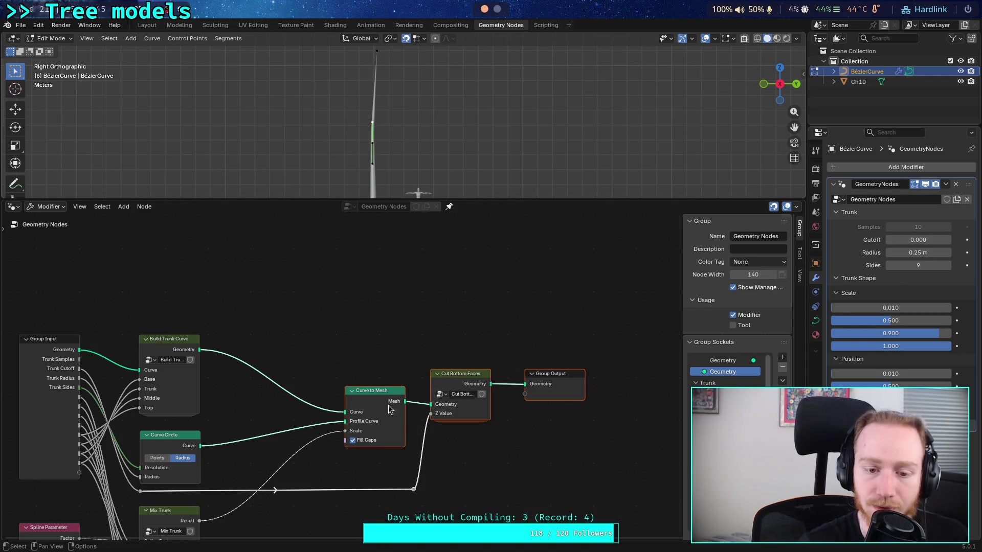
drag(380, 390, 267, 386)
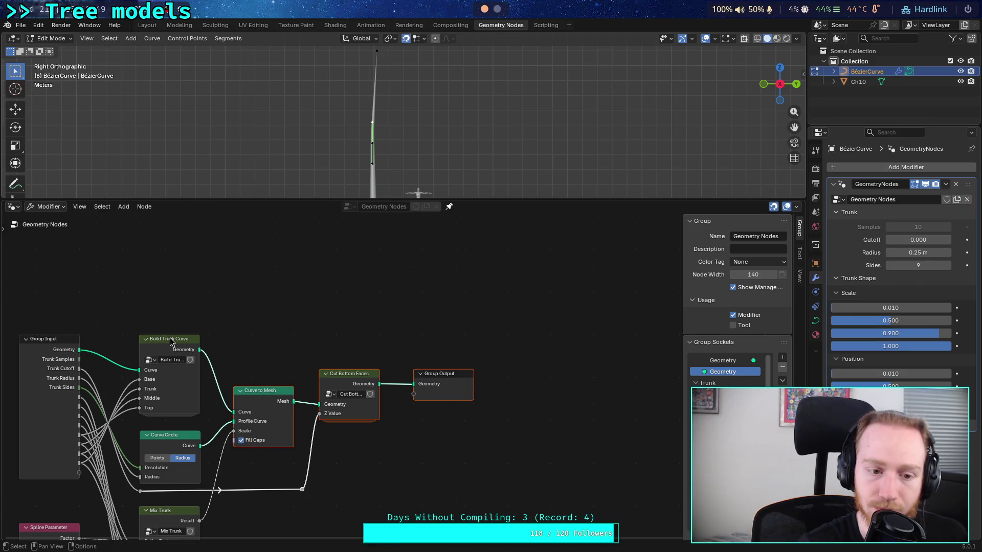
click(171, 340)
key(Tab)
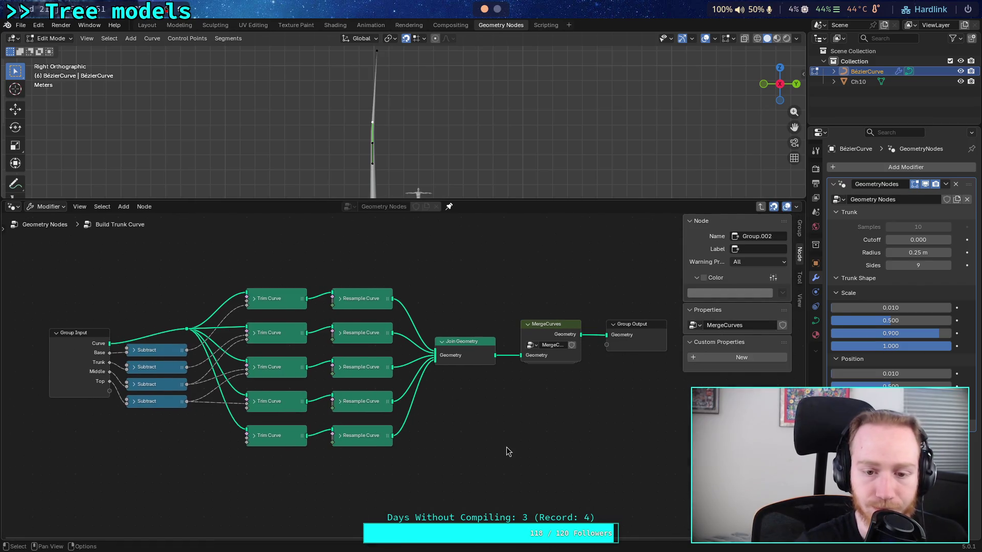
Add a Set Curve Tilt node from a 'tilt' search and position it.
key(shift+a)
text(tilt)
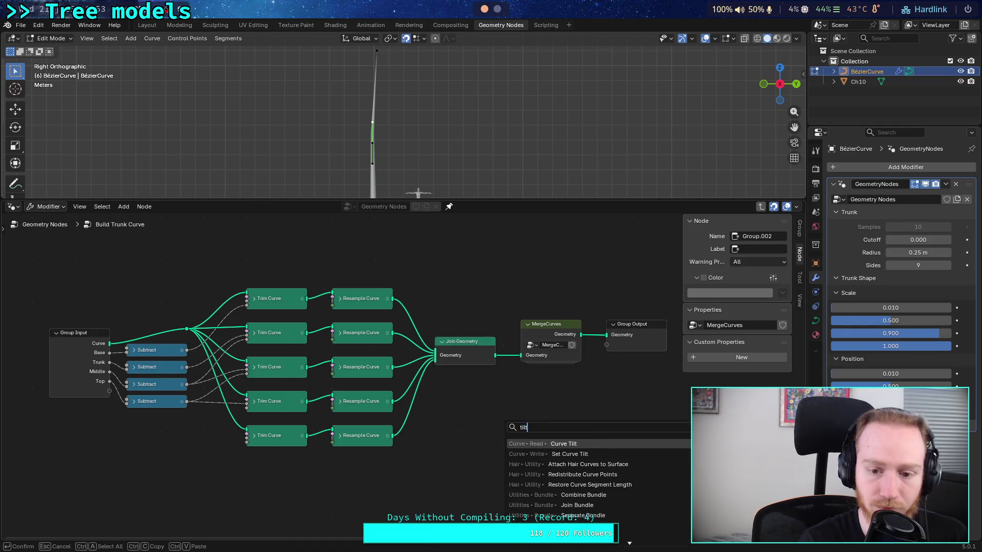
key(Down)
key(Return)
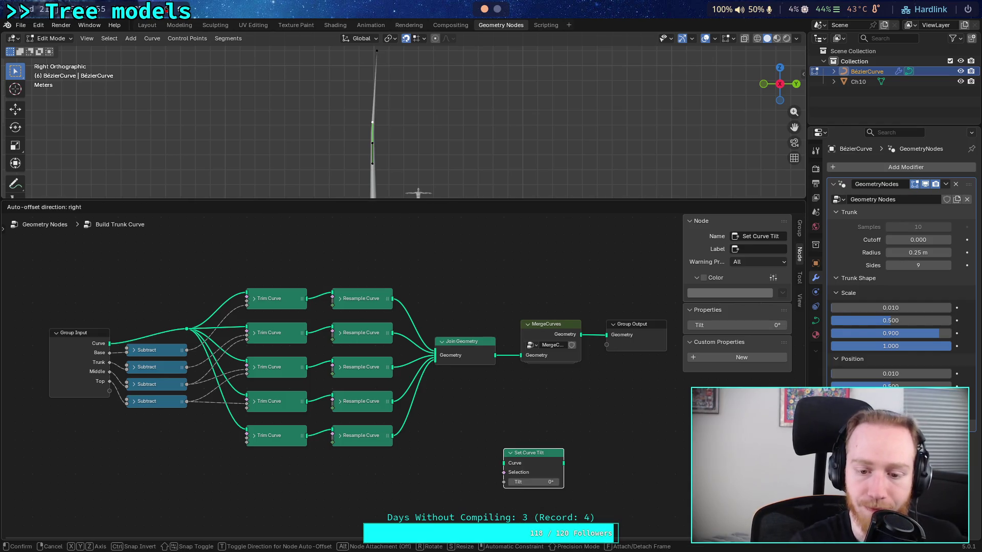
key(Return)
middle_drag(545, 445, 481, 410)
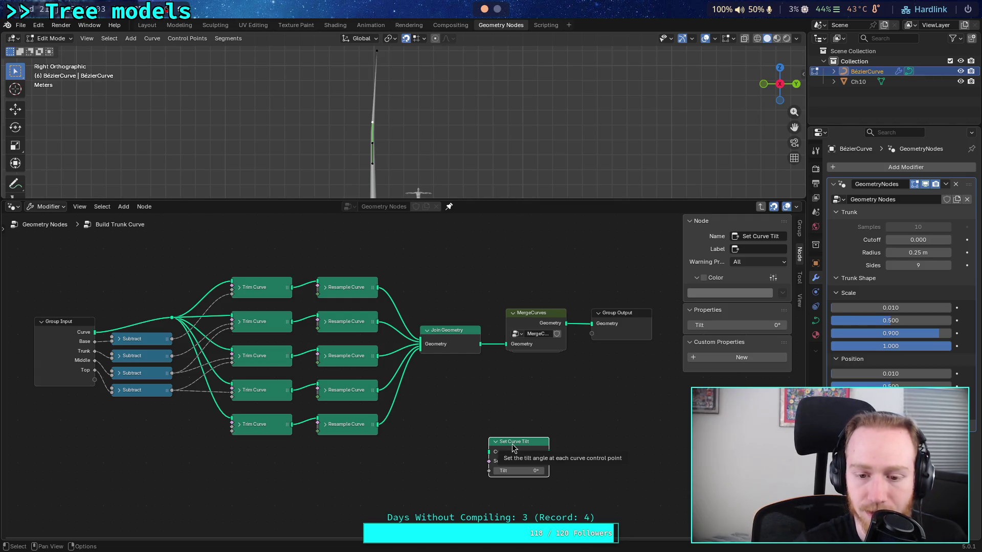
middle_drag(516, 449, 547, 427)
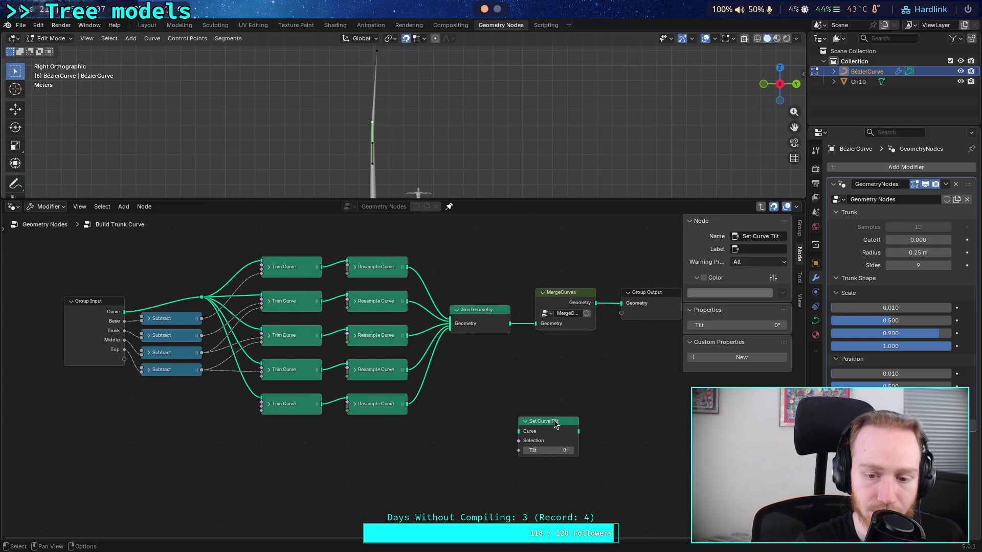
drag(555, 424, 573, 414)
Add a Curve Tilt node feeding Set Curve Tilt's Tilt input, with MergeCurves supplying its geometry.
key(shift+a)
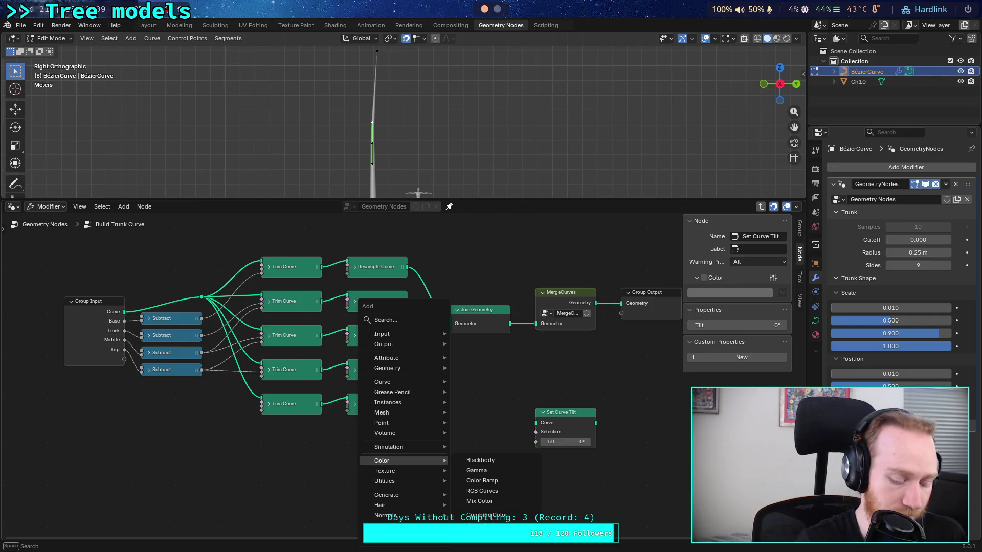
text(tilt)
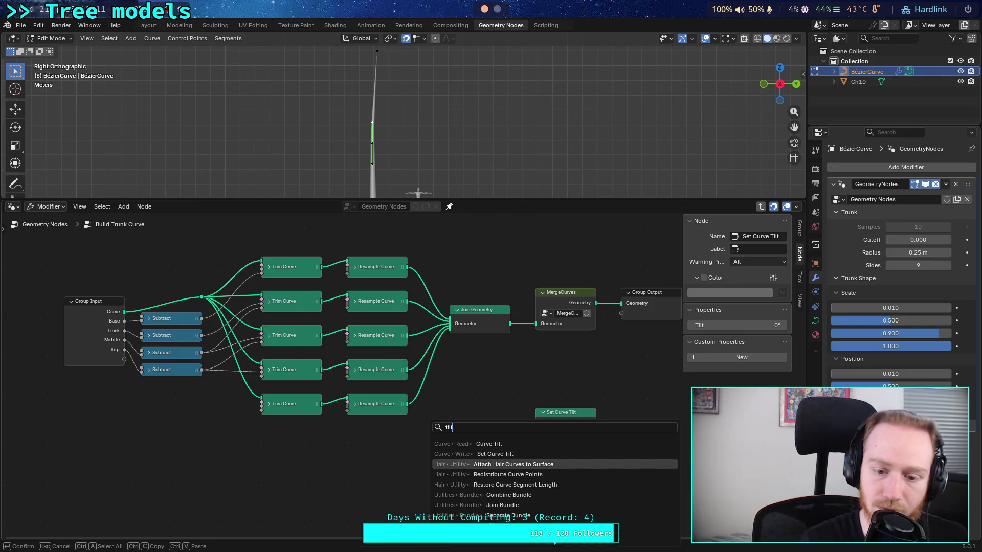
click(500, 480)
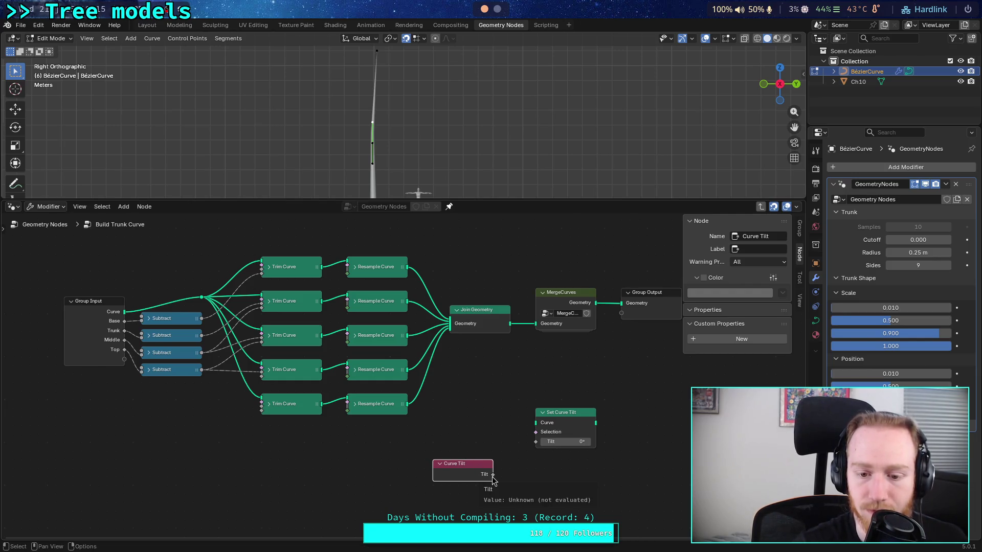
drag(492, 479, 532, 449)
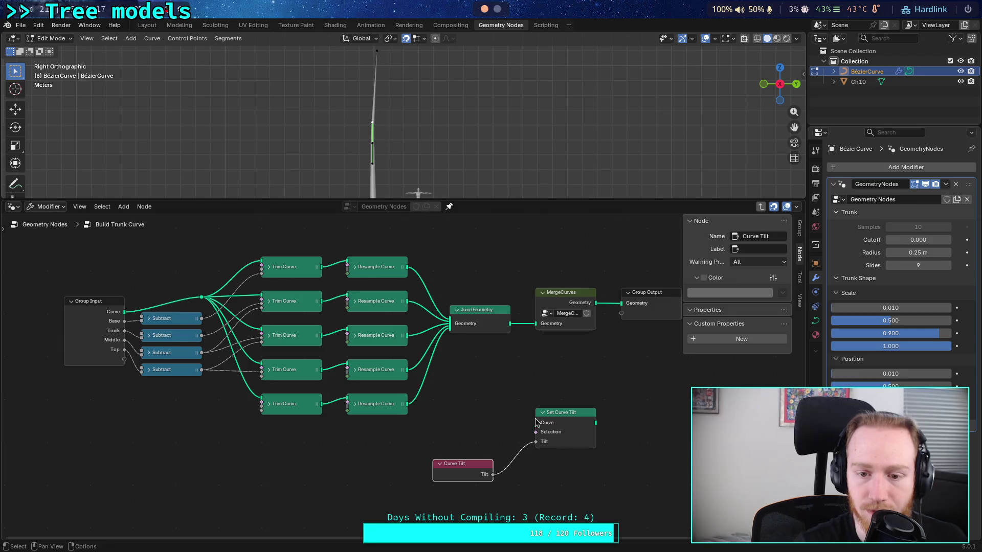
middle_drag(629, 381, 487, 403)
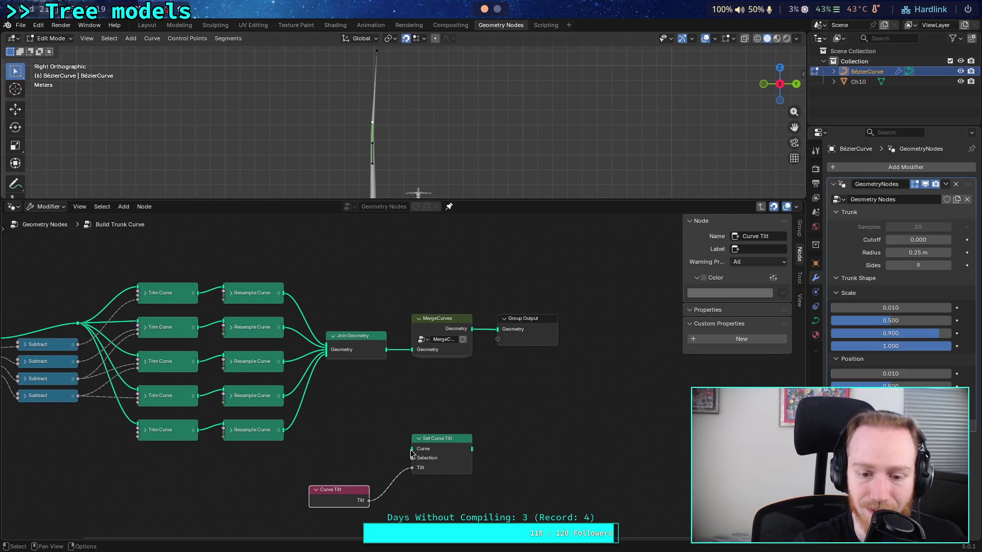
drag(472, 329, 412, 448)
mouse_move(472, 448)
mouse_down()
mouse_move(498, 330)
mouse_move(550, 343)
mouse_up()
click(457, 445)
Delete the trial Set Curve Tilt and Curve Tilt nodes and reconnect MergeCurves to Group Output.
key(x)
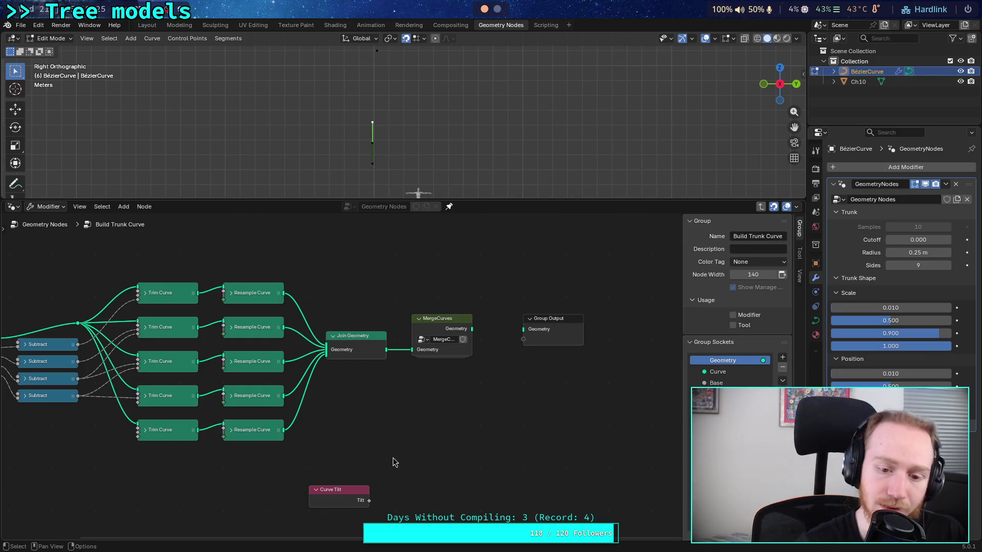
click(333, 490)
key(x)
drag(472, 329, 523, 329)
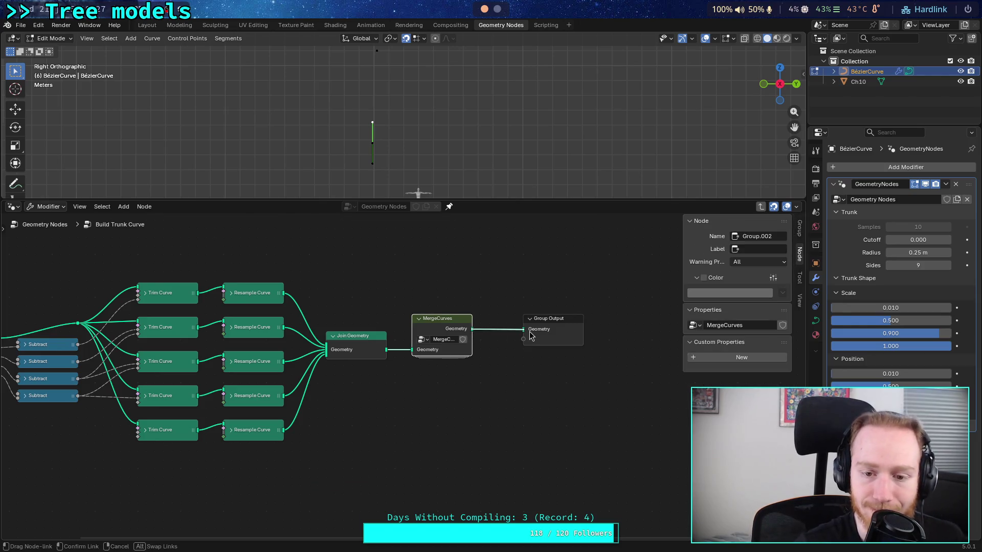
click(562, 327)
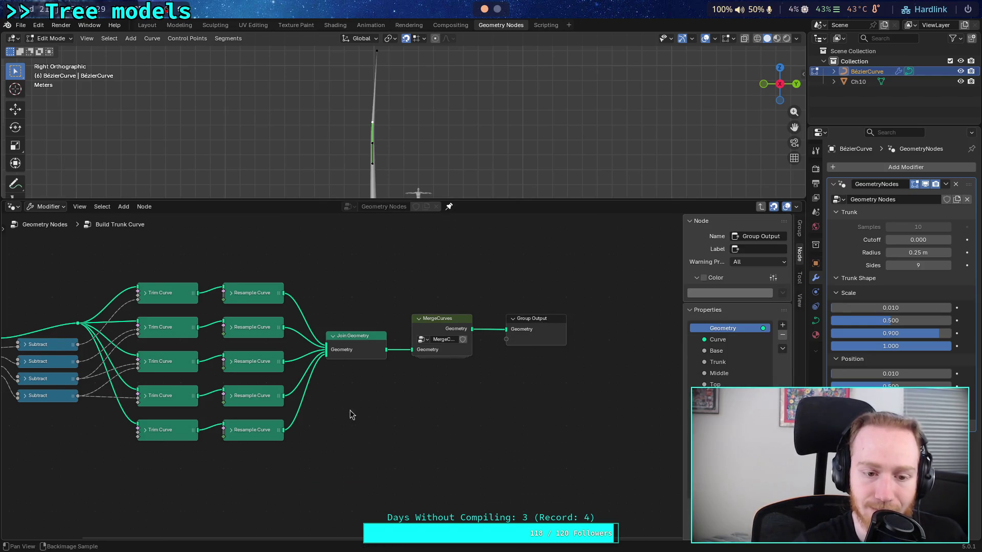
middle_drag(346, 412, 458, 400)
Add a Sample Curve node below the resample nodes.
key(shift+a)
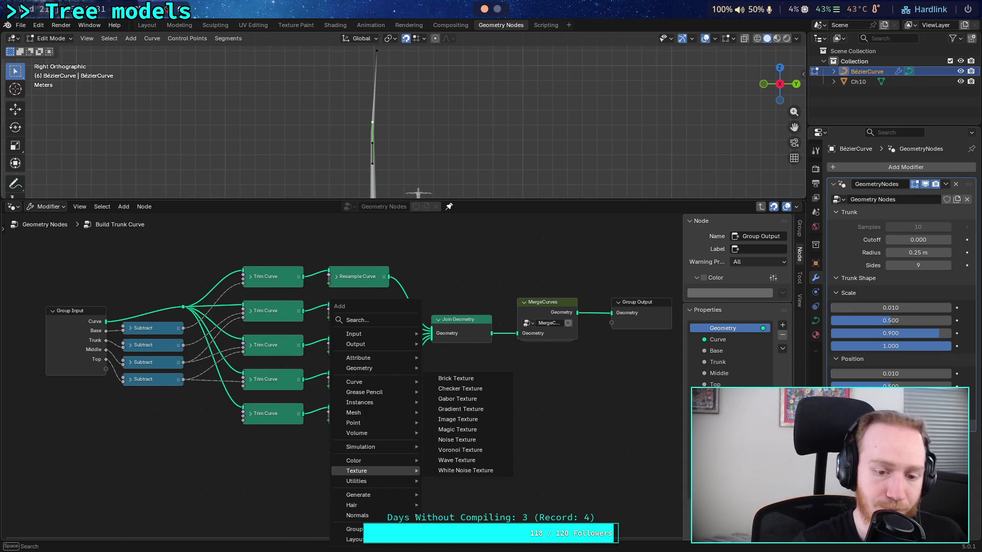
text(sam)
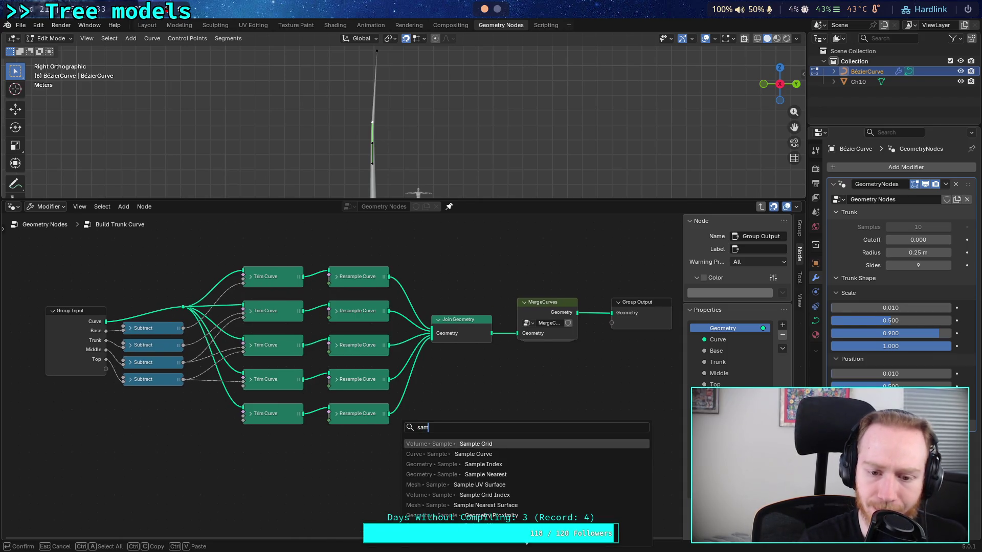
click(473, 454)
click(494, 452)
mouse_move(512, 438)
middle_down()
mouse_move(510, 378)
mouse_move(511, 388)
middle_up()
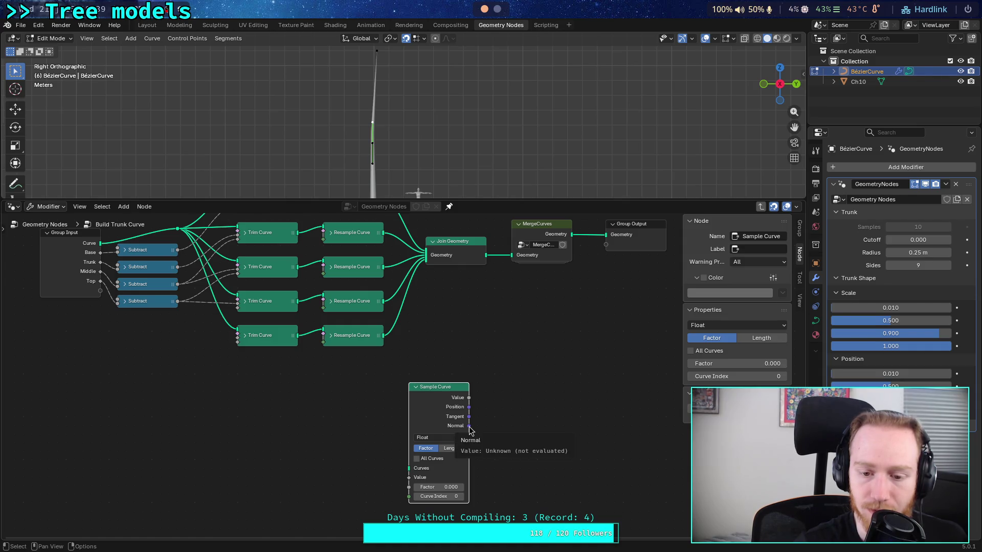
mouse_move(333, 412)
middle_down()
mouse_move(375, 429)
mouse_move(361, 423)
middle_up()
Add a Curve Handle Positions node to the left of Sample Curve.
key(shift+a)
mouse_move(517, 403)
mouse_move(510, 384)
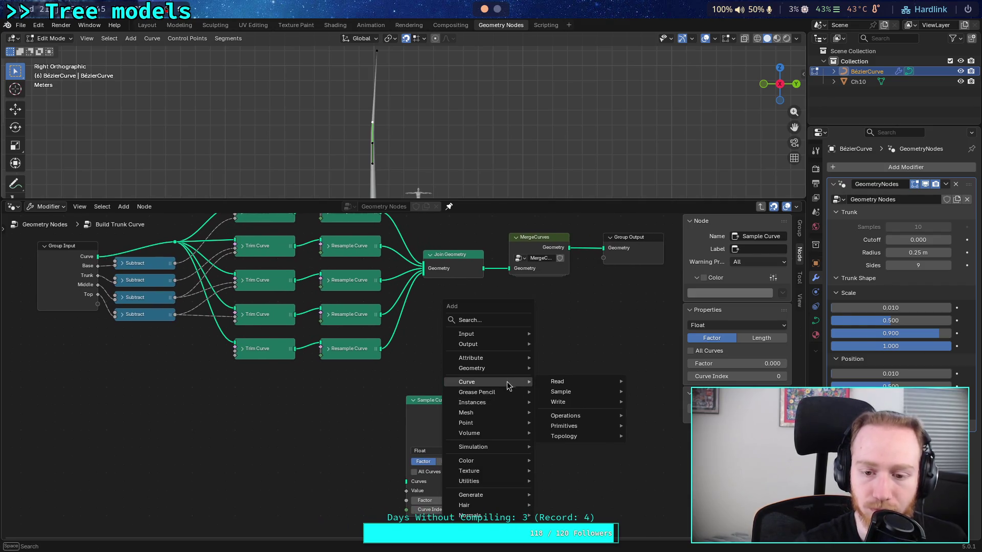
mouse_move(588, 403)
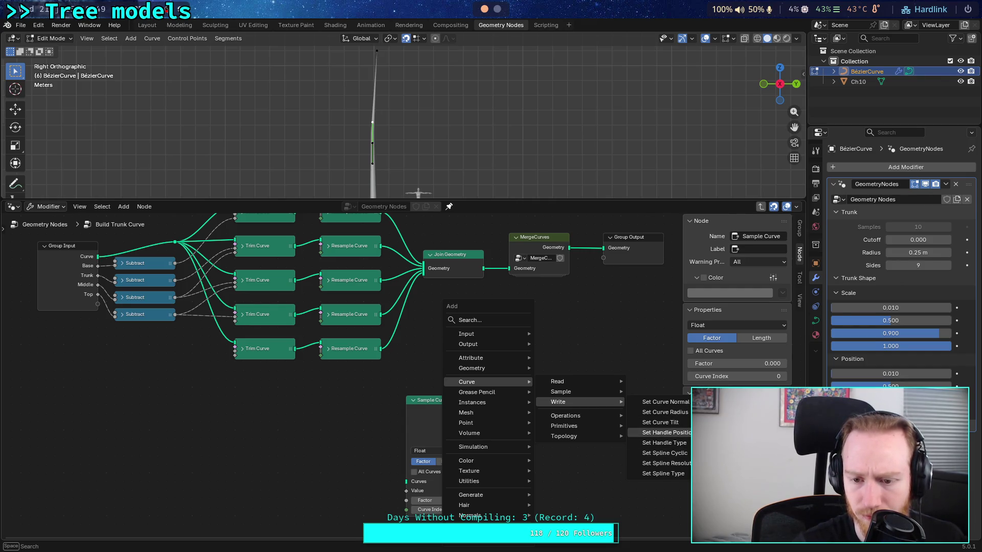
mouse_move(557, 381)
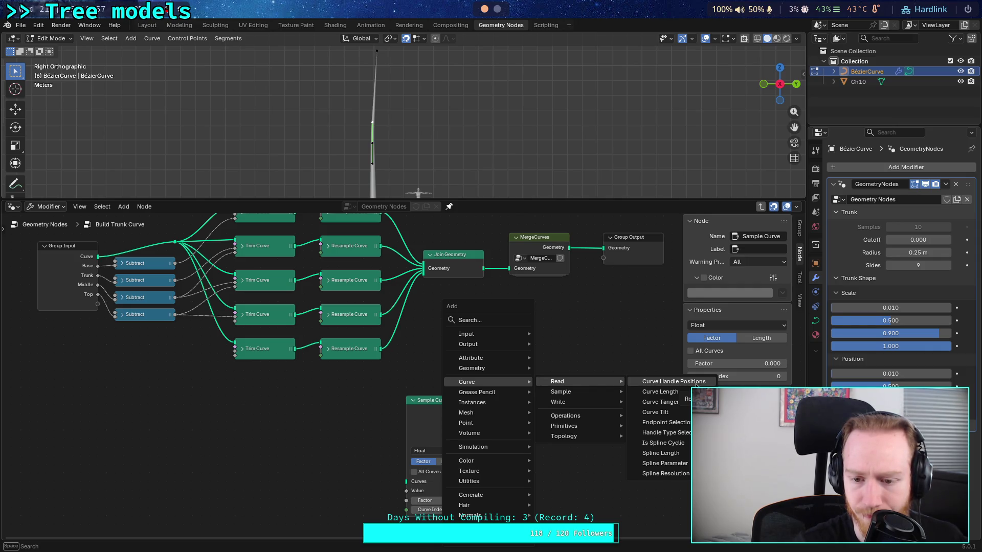
click(696, 382)
click(229, 446)
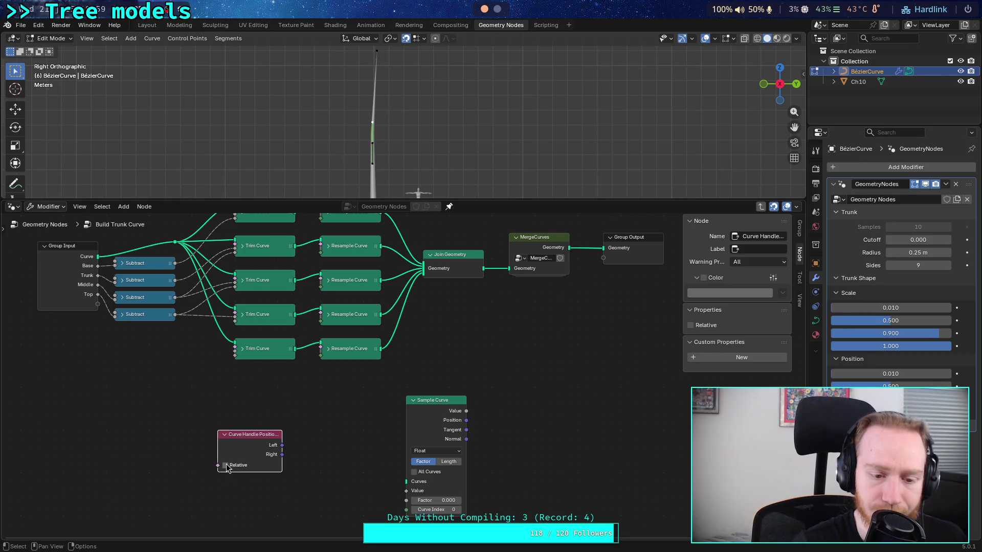
mouse_move(240, 438)
mouse_down()
mouse_move(252, 439)
mouse_move(242, 438)
mouse_up()
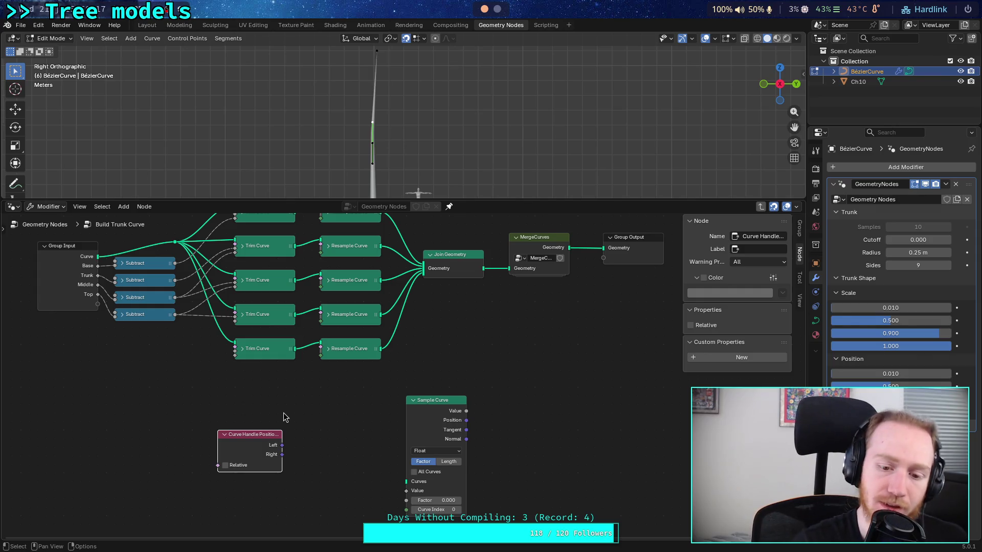
Delete both the Curve Handle Positions and Sample Curve nodes.
mouse_move(222, 399)
mouse_down()
mouse_move(383, 477)
mouse_move(489, 511)
mouse_up()
key(x)
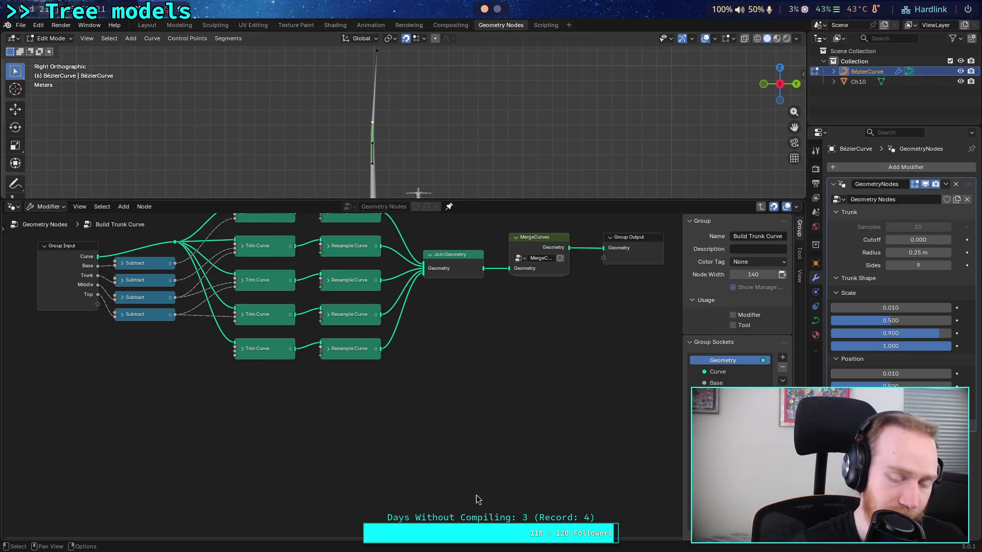
key(shift+a)
Add a Set Handle Type node fed by MergeCurves and outputting to Group Output.
mouse_move(404, 382)
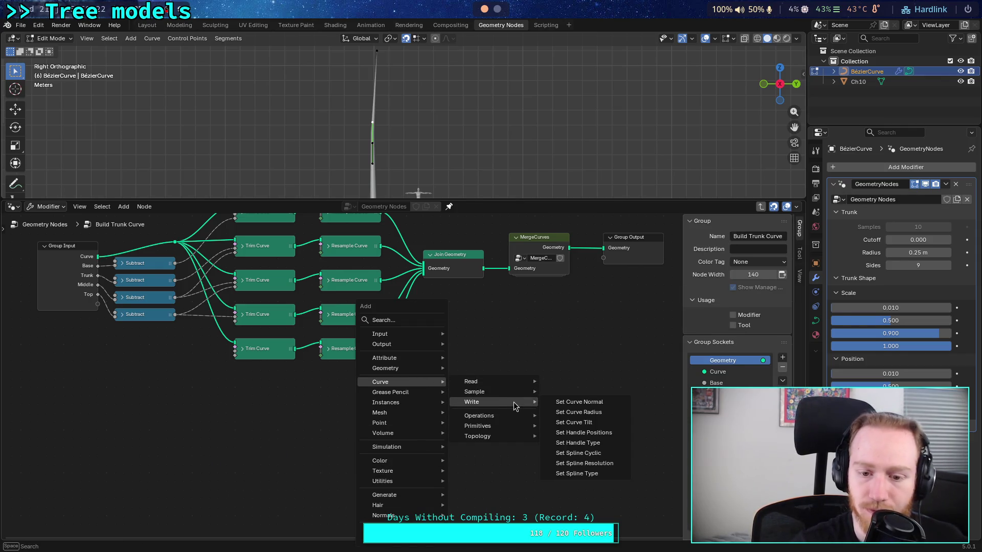
click(619, 448)
click(449, 464)
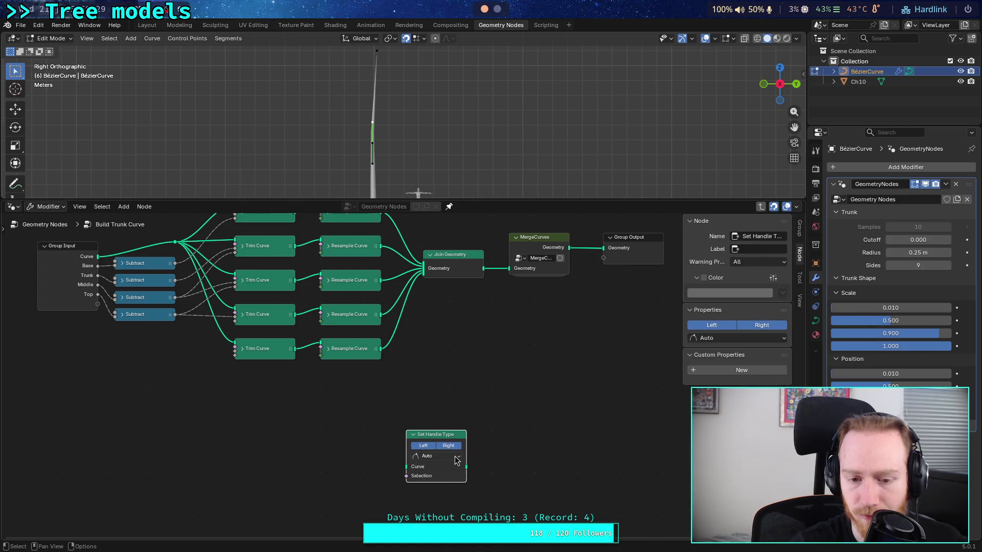
click(457, 460)
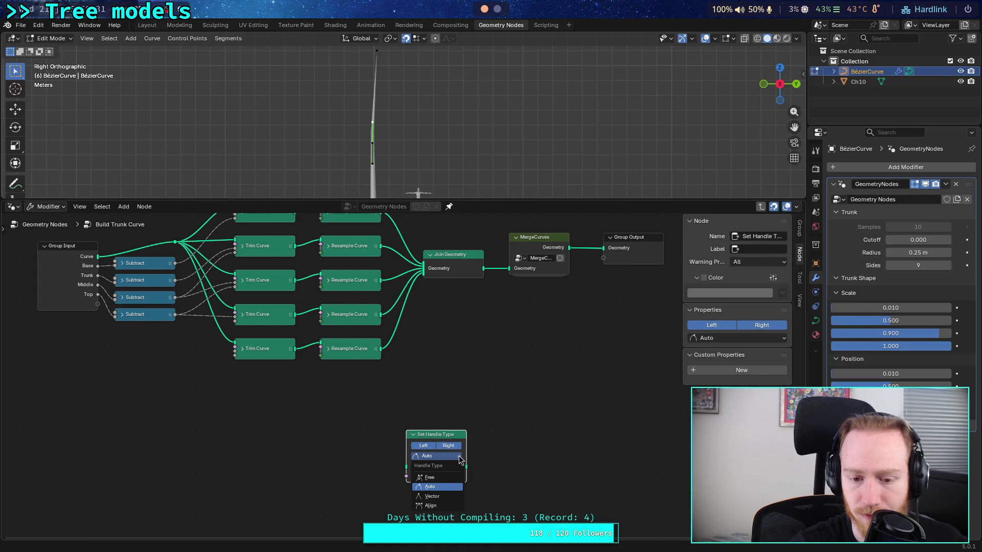
mouse_move(459, 460)
middle_down()
mouse_move(474, 424)
mouse_move(408, 461)
middle_up()
drag(383, 440, 507, 344)
middle_drag(513, 262, 446, 361)
drag(454, 348, 410, 472)
mouse_move(470, 472)
mouse_down()
mouse_move(486, 359)
mouse_move(537, 347)
mouse_up()
Line up the nodes and try Align before leaving Handle Type on Auto.
drag(440, 440, 500, 390)
drag(551, 343, 586, 344)
drag(497, 389, 497, 338)
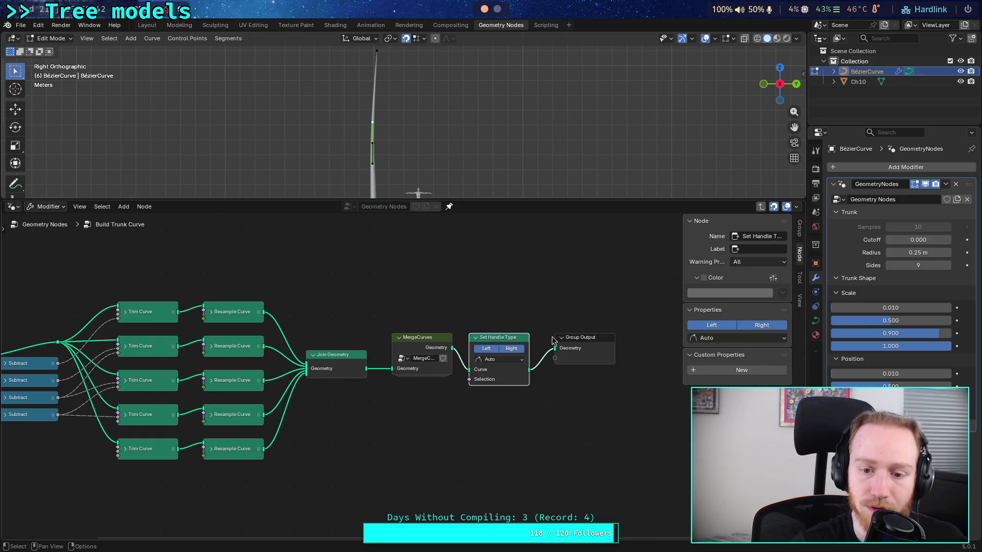
click(586, 341)
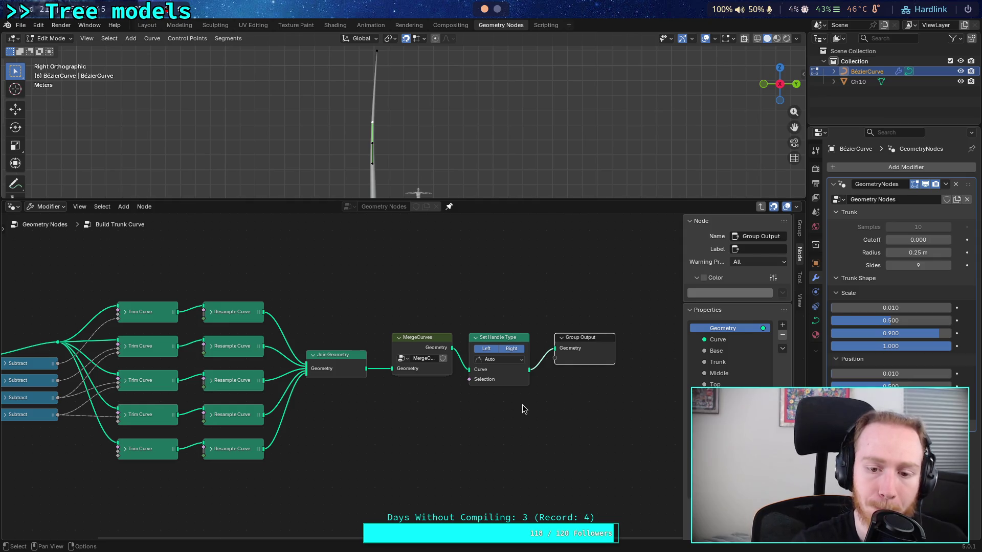
click(518, 361)
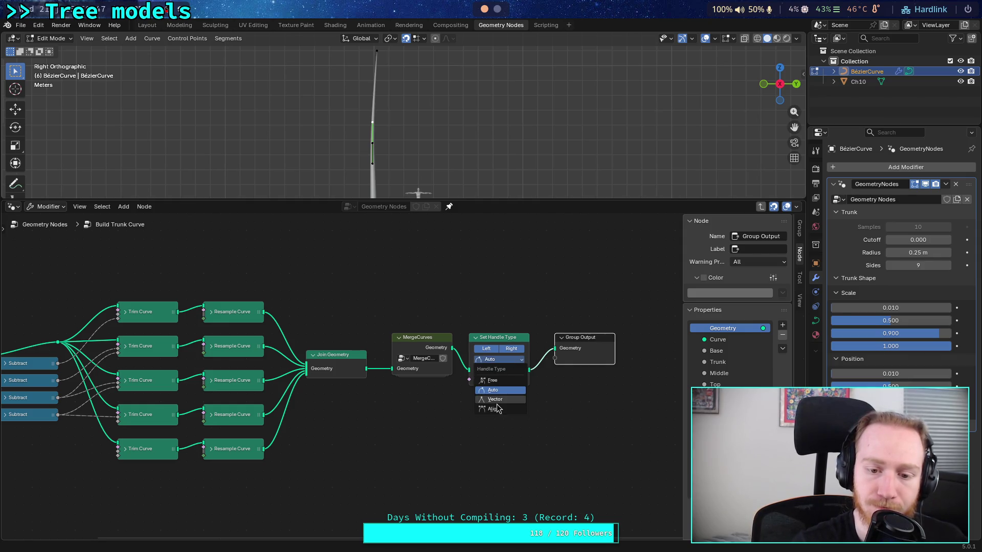
click(493, 409)
click(510, 363)
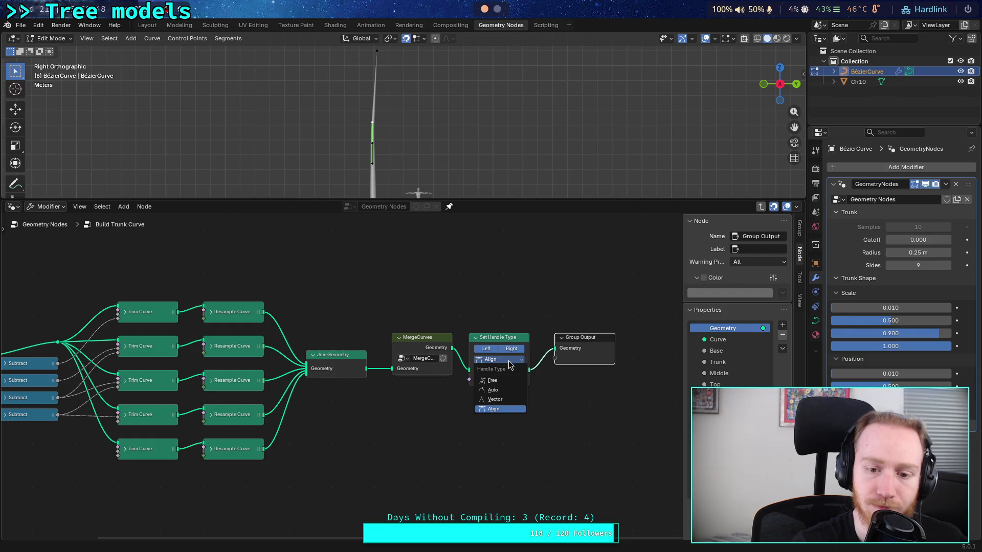
click(504, 391)
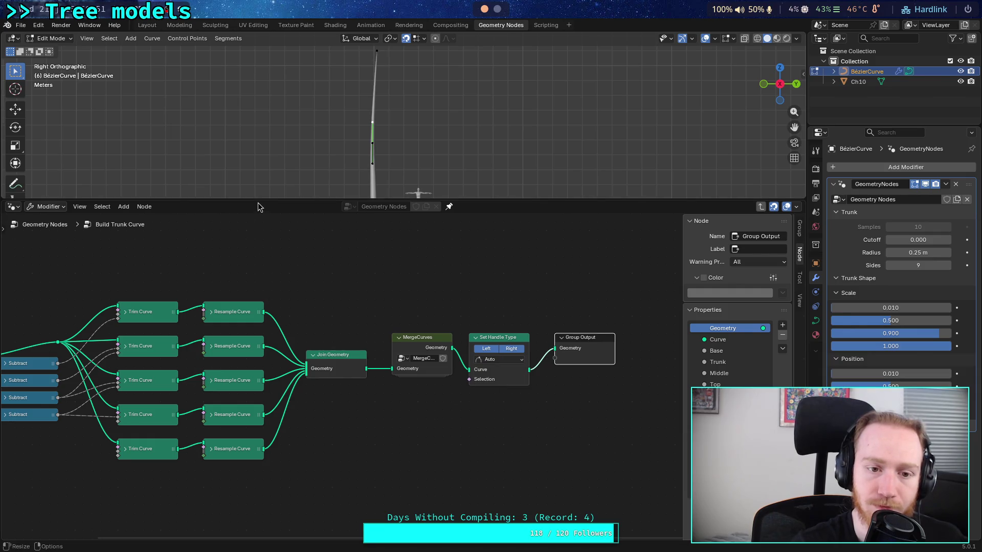
mouse_move(257, 199)
mouse_down()
mouse_move(240, 423)
mouse_move(241, 353)
mouse_up()
Move the middle Bézier handle so the trunk bends into a gentle S-curve, then box-select part of the curve.
scroll(328, 272, up, 5)
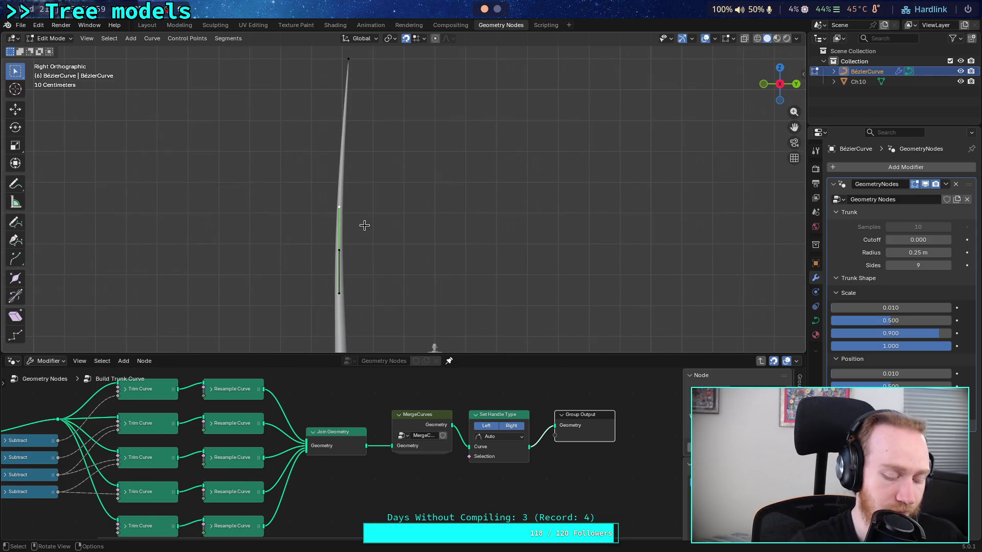
key(g)
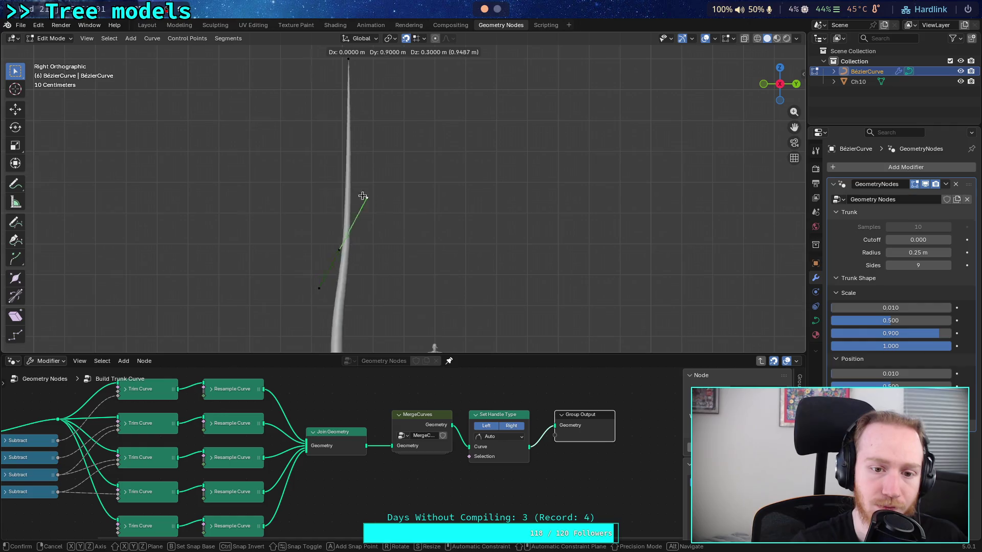
click(240, 197)
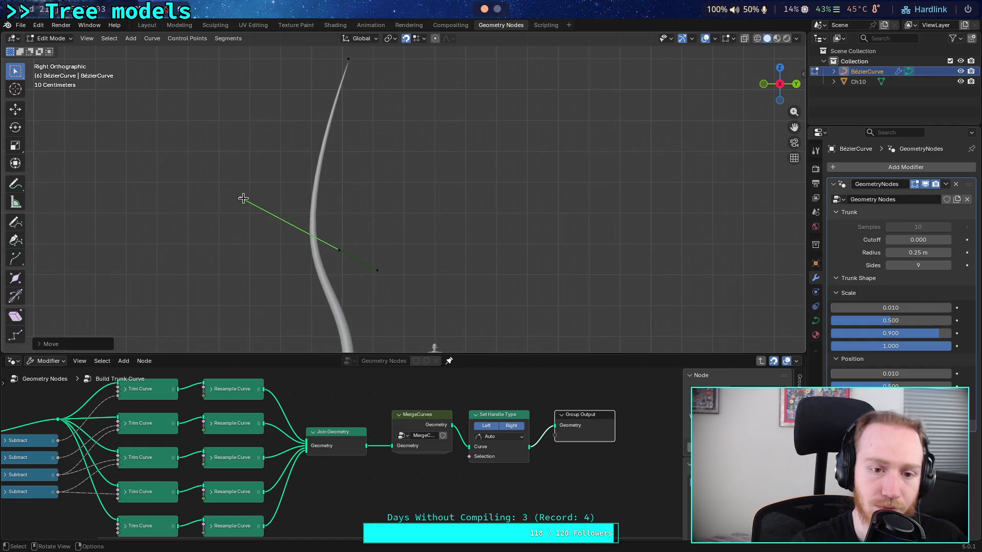
scroll(373, 209, down, 4)
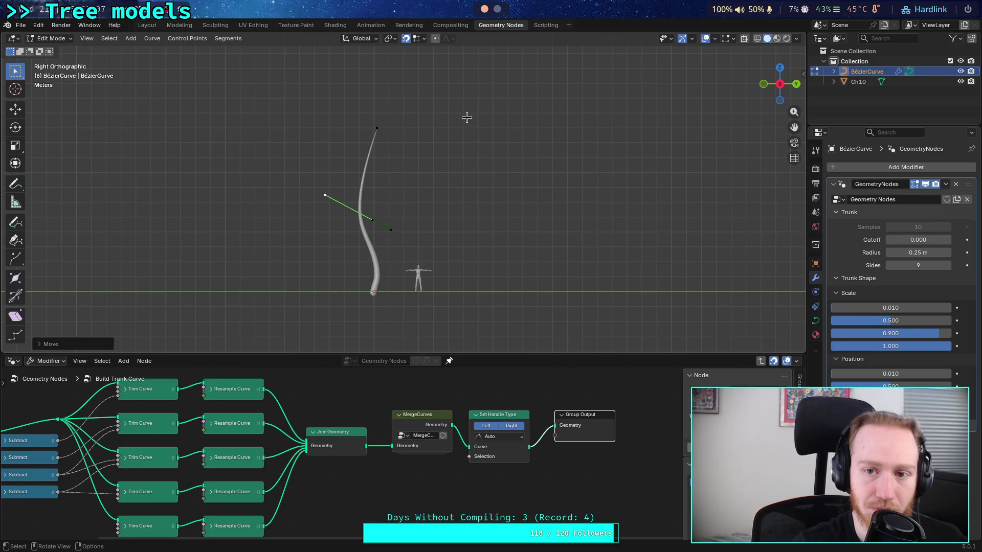
key(Tab)
key(Tab)
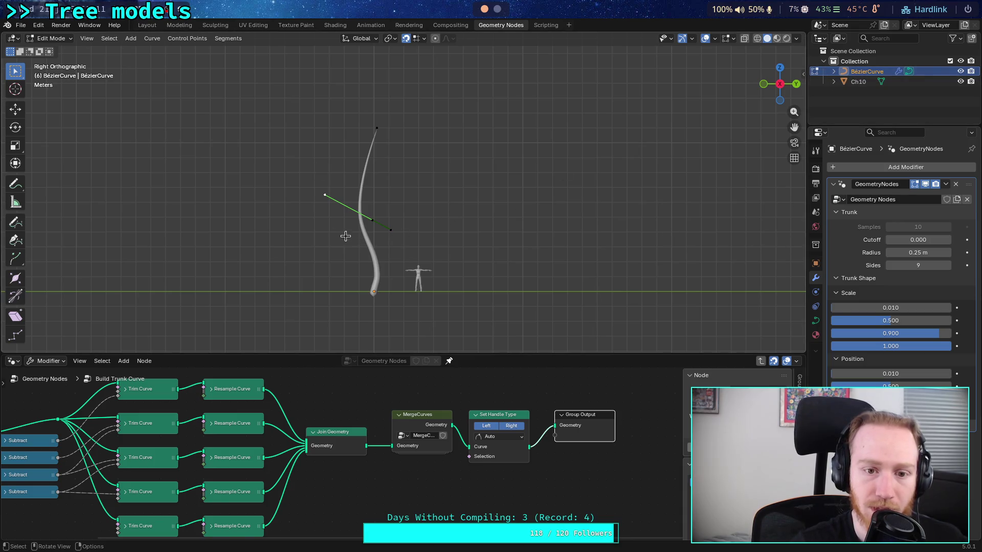
click(230, 172)
drag(323, 191, 423, 260)
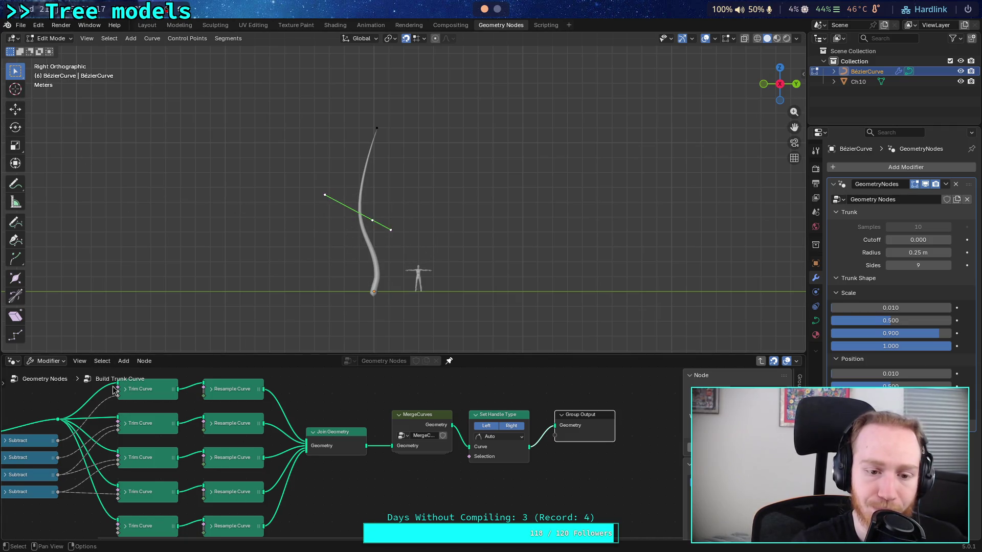
Return to the top-level tree and link Build Trunk Curve straight to Group Output to preview the bare curve.
click(50, 382)
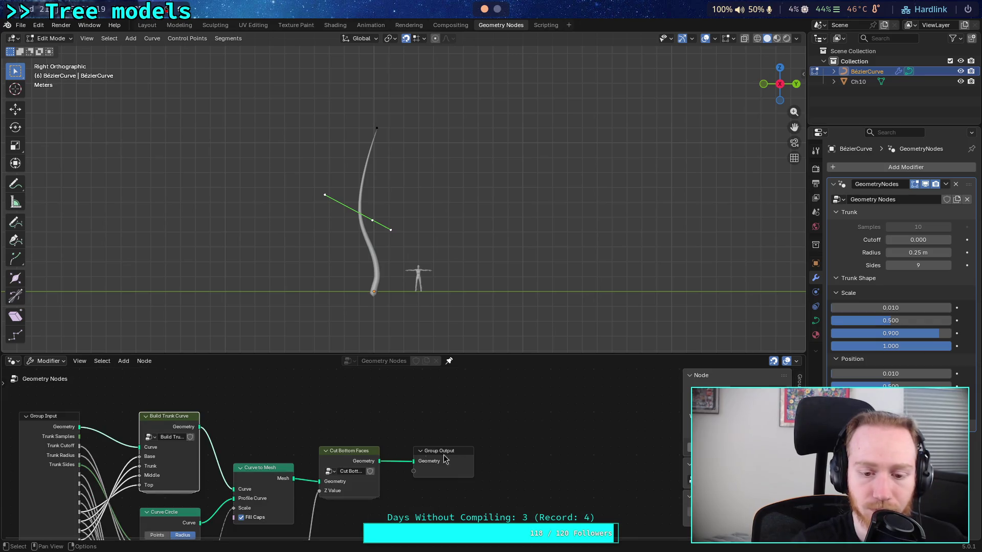
middle_drag(399, 499, 457, 417)
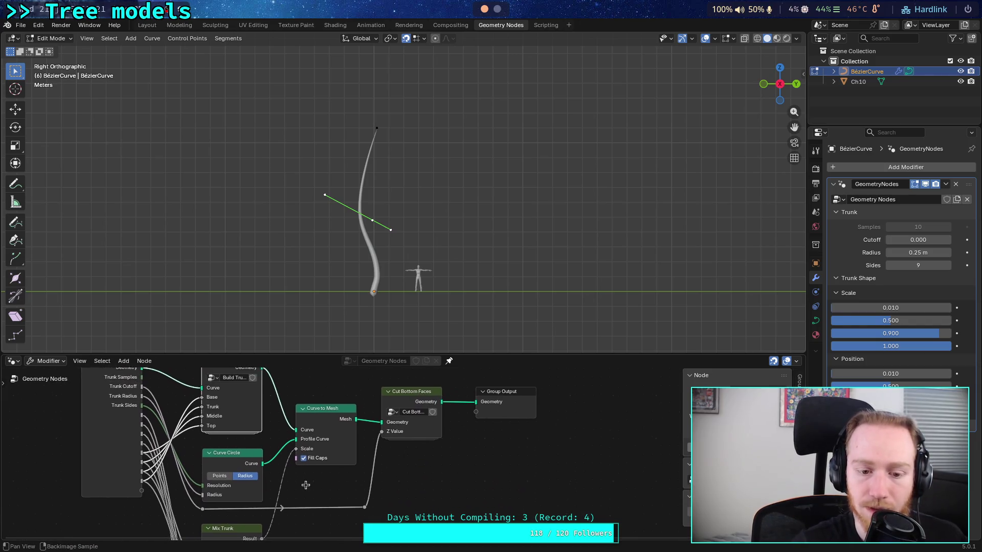
middle_drag(305, 485, 293, 506)
mouse_move(250, 389)
mouse_down()
mouse_move(440, 434)
mouse_move(468, 427)
mouse_up()
scroll(387, 268, up, 2)
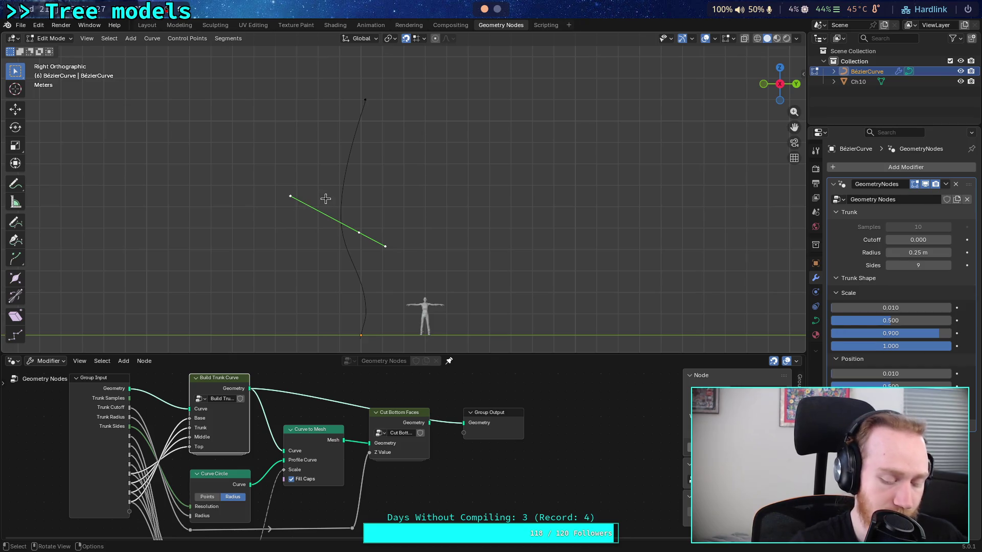
Reposition the middle point's left handle and the bottom point's handle.
key(r)
key(Escape)
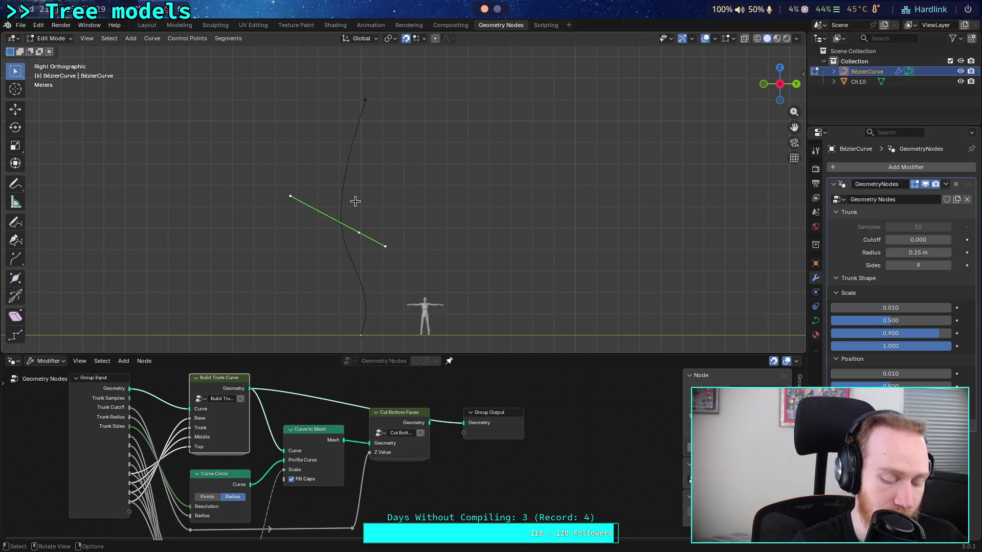
click(289, 195)
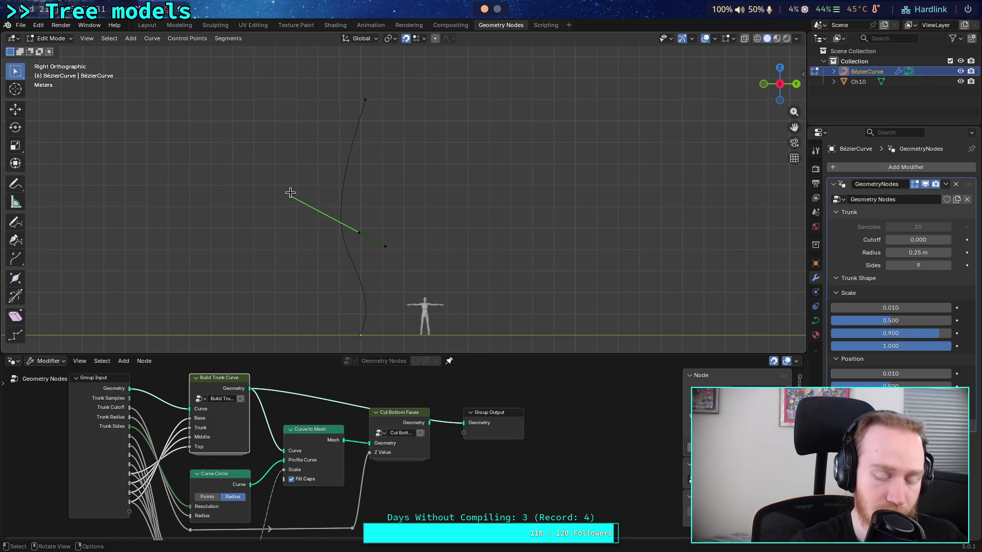
key(g)
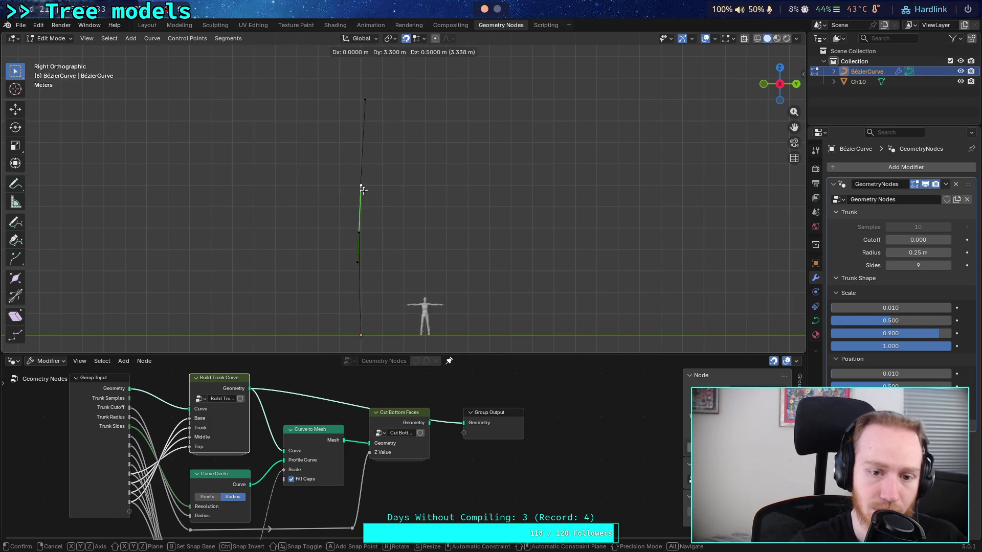
click(415, 203)
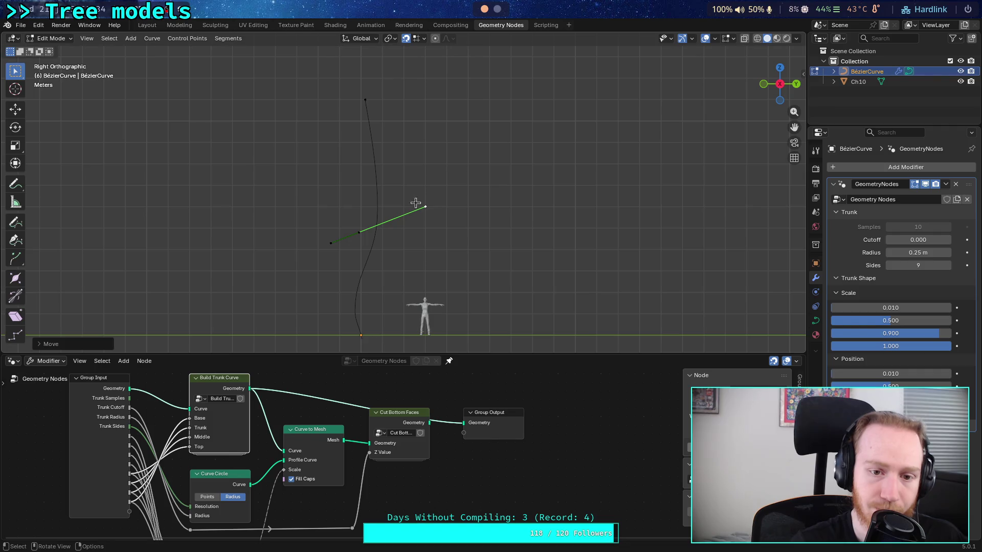
click(359, 338)
key(g)
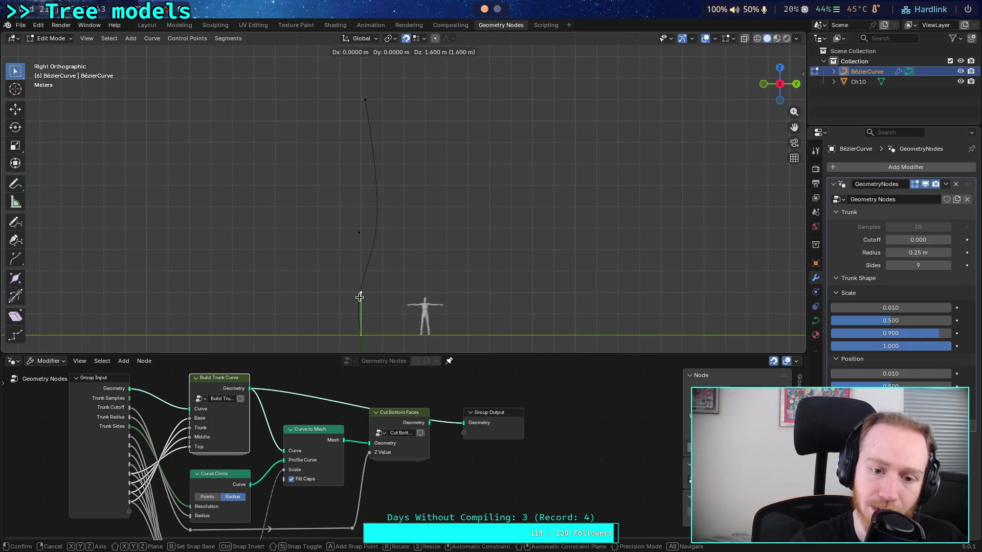
click(359, 296)
Readjust the middle point's left handle and the lower handle for a subtler bend.
click(358, 233)
click(333, 239)
key(g)
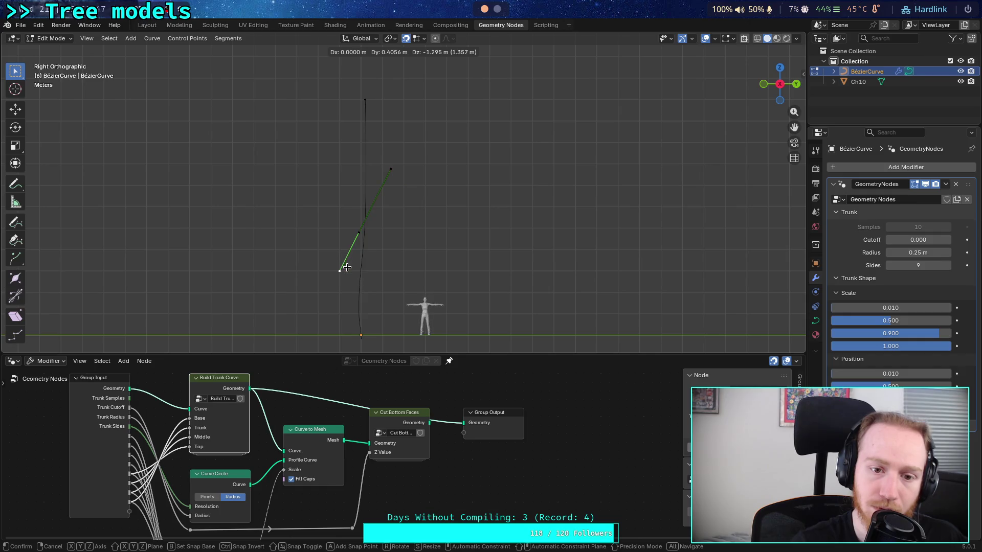
click(347, 267)
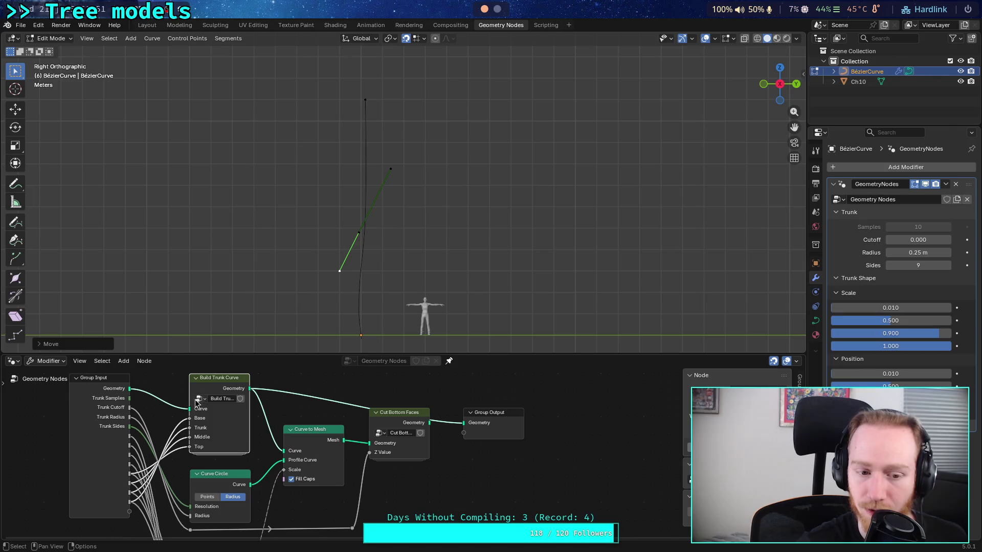
click(399, 417)
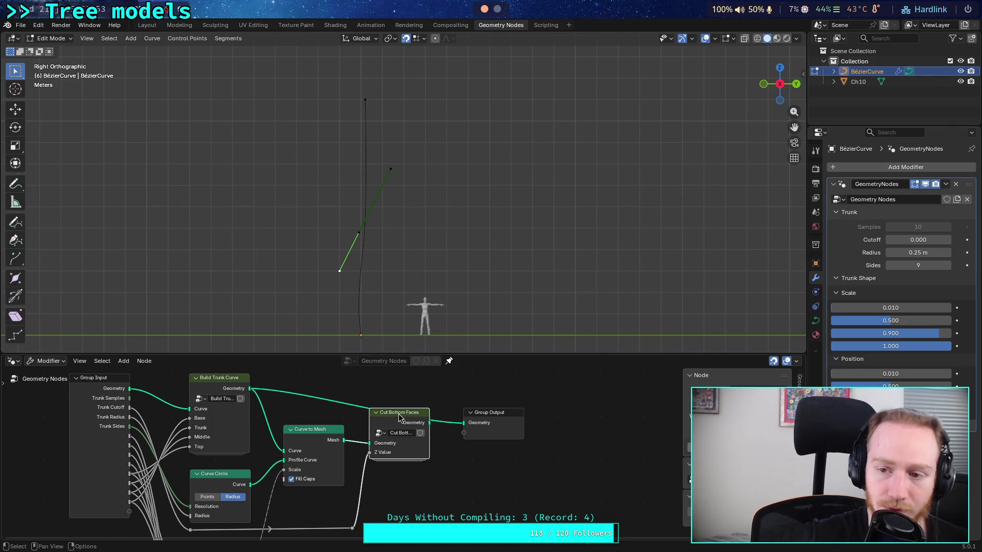
scroll(300, 275, up, 3)
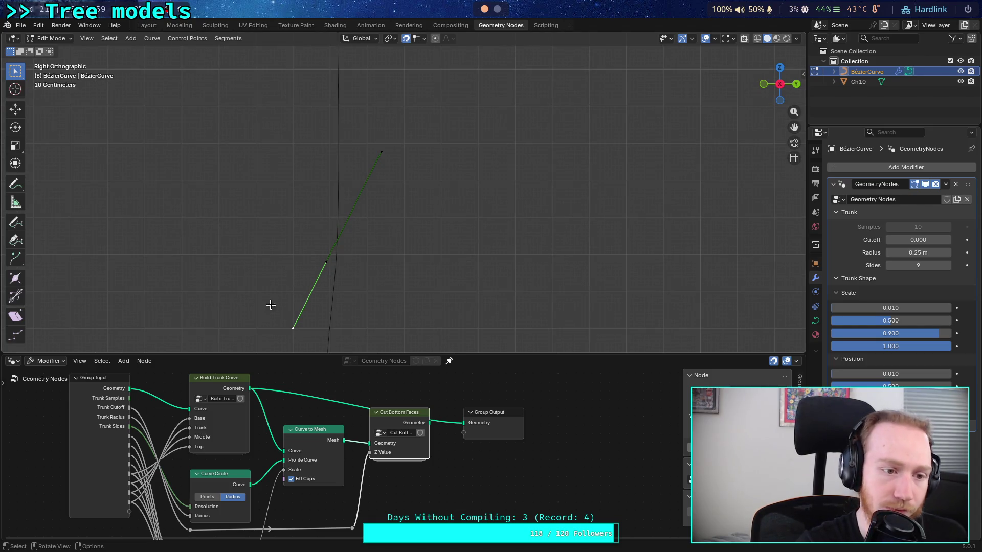
key(g)
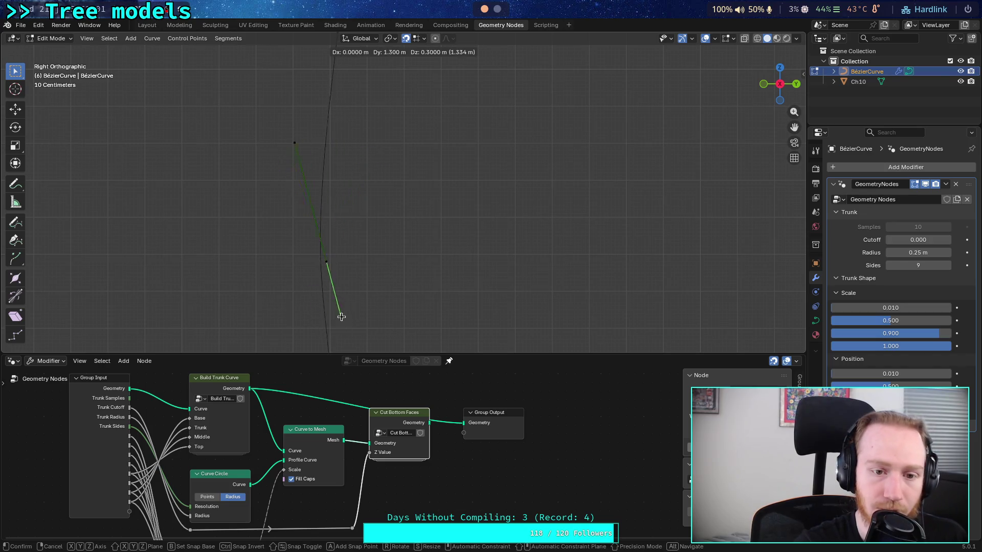
click(308, 303)
Check the curve from the back and reconnect Cut Bottom Faces to Group Output to show the trunk mesh.
mouse_move(307, 305)
middle_down()
mouse_move(333, 279)
mouse_move(293, 247)
mouse_move(333, 239)
middle_up()
click(780, 85)
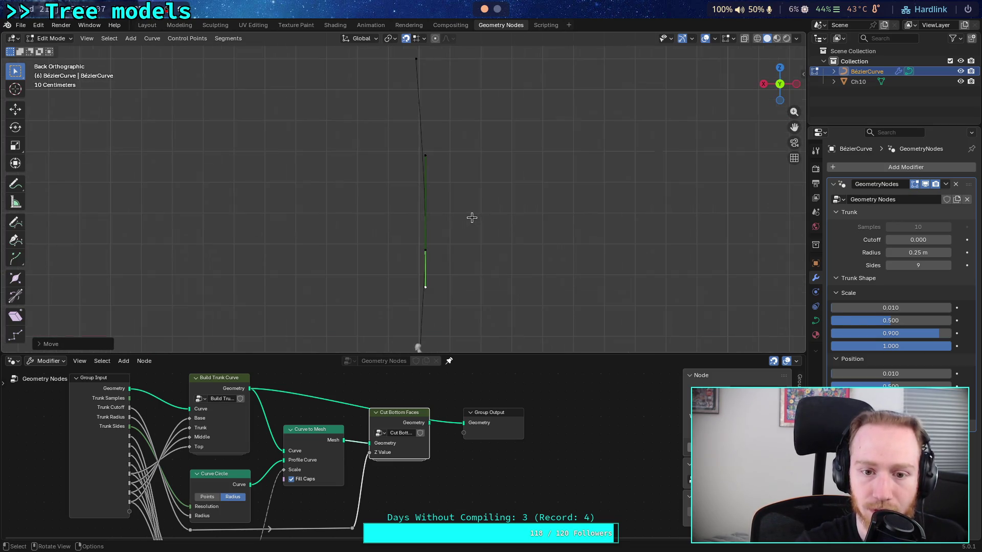
scroll(466, 221, down, 1)
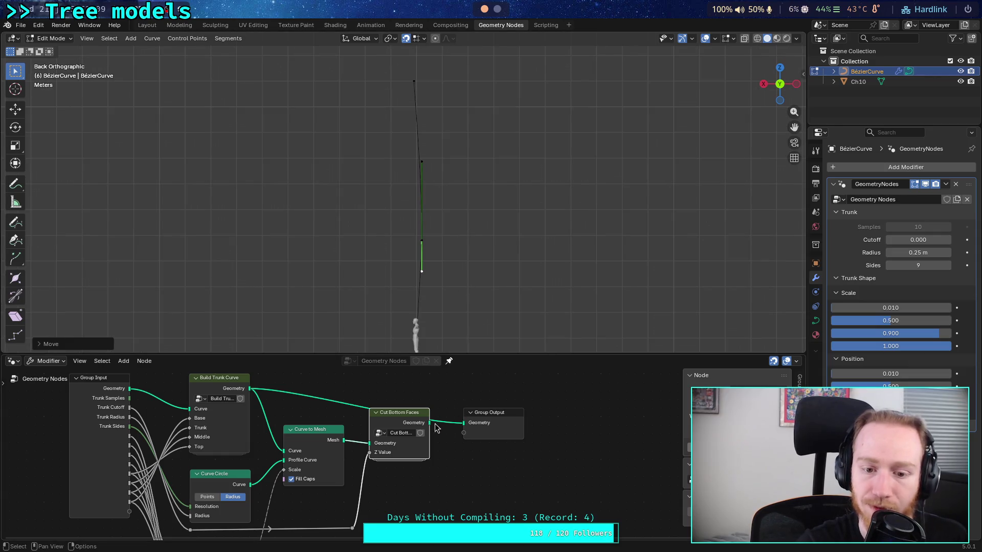
drag(429, 423, 464, 423)
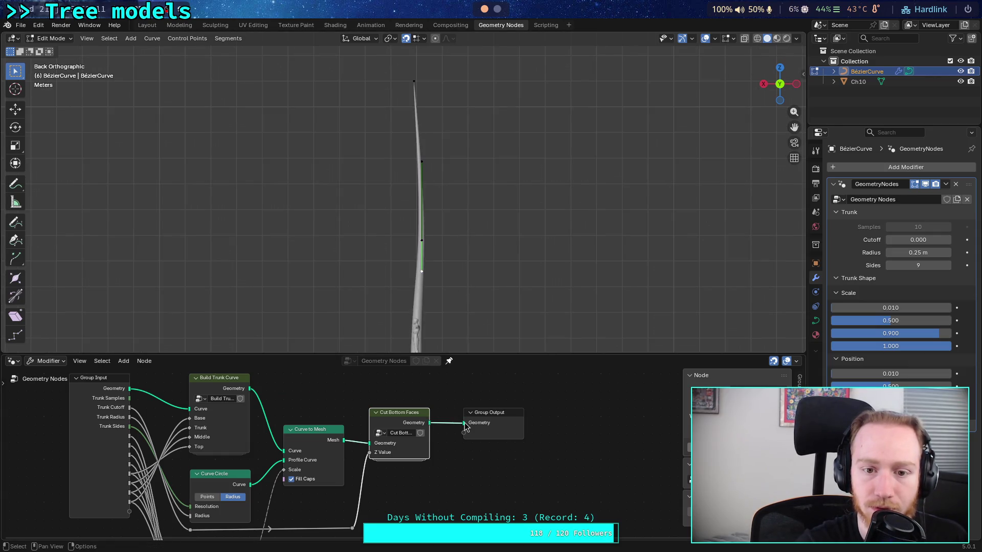
Orbit and snap between side views to bring the trunk base into view.
scroll(424, 274, down, 2)
scroll(444, 277, up, 1)
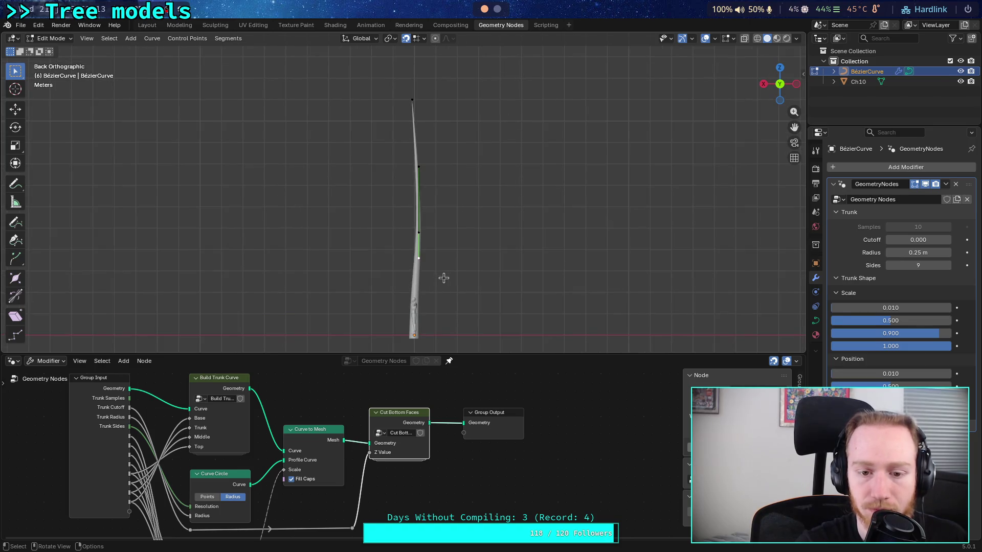
mouse_move(406, 292)
middle_down()
mouse_move(373, 293)
mouse_move(516, 277)
middle_up()
click(776, 91)
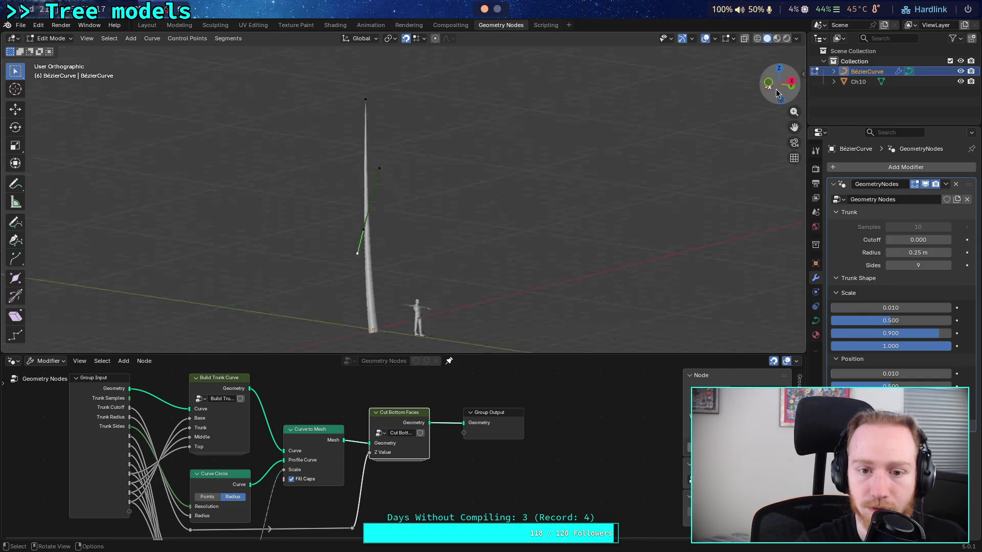
click(780, 85)
scroll(445, 318, up, 1)
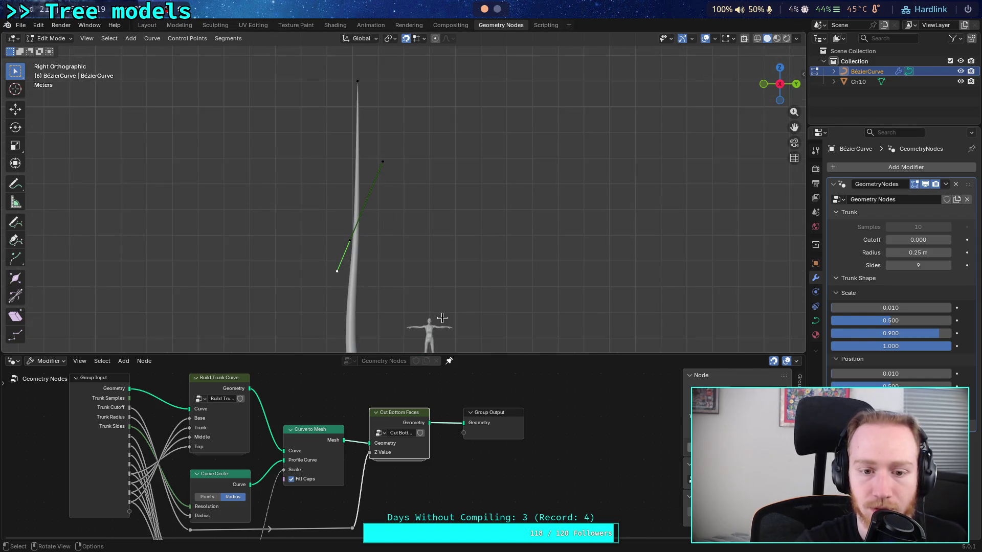
mouse_move(408, 295)
middle_down()
mouse_move(412, 228)
mouse_move(440, 215)
middle_up()
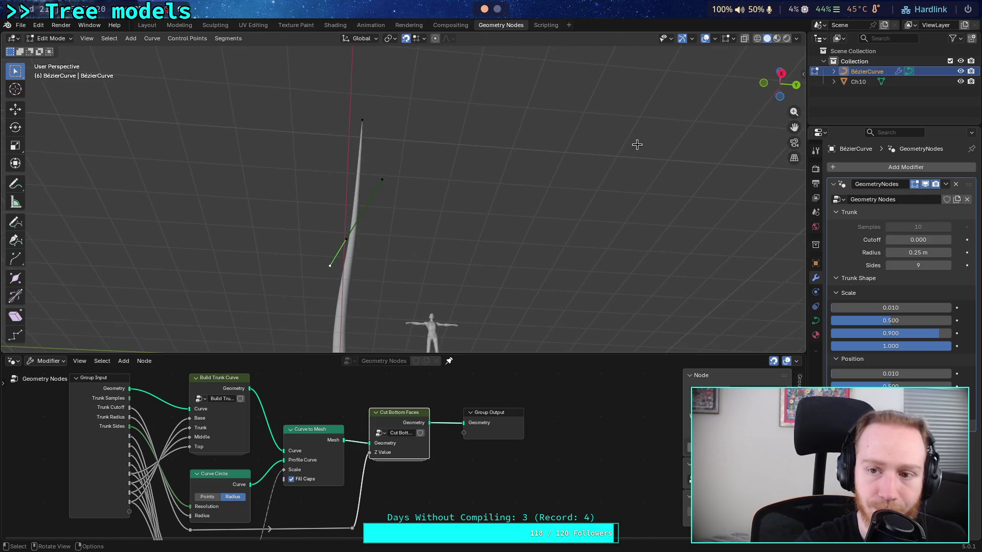
click(780, 82)
shift+middle_drag(404, 281, 414, 221)
Move the bottom control point's handle down, then return to Object Mode in the right side view.
click(367, 315)
scroll(372, 327, up, 1)
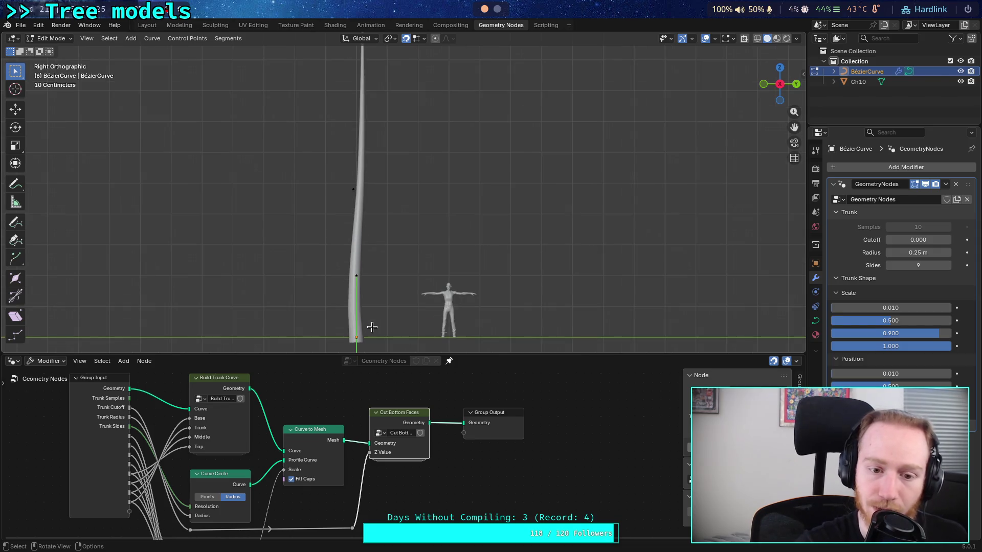
scroll(372, 328, down, 1)
scroll(393, 324, down, 2)
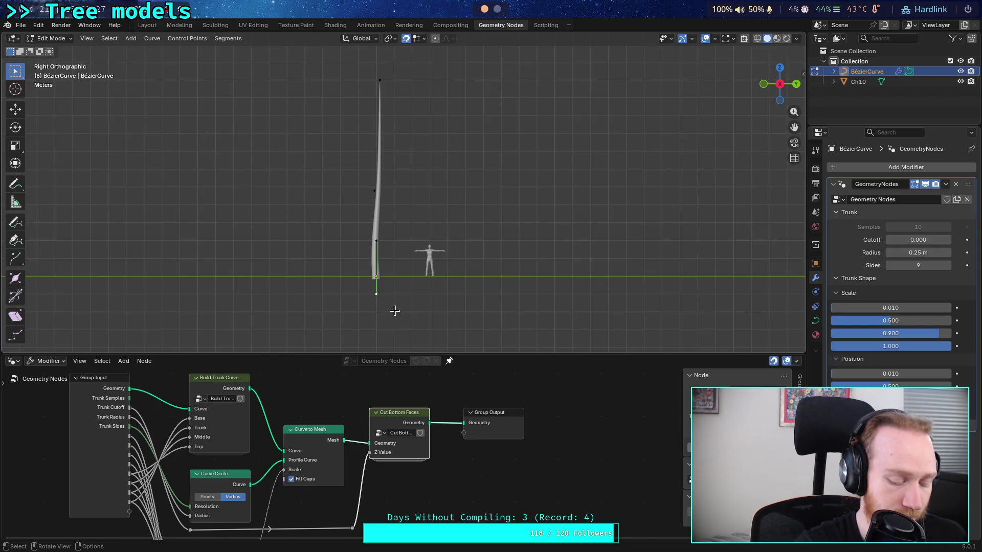
key(g)
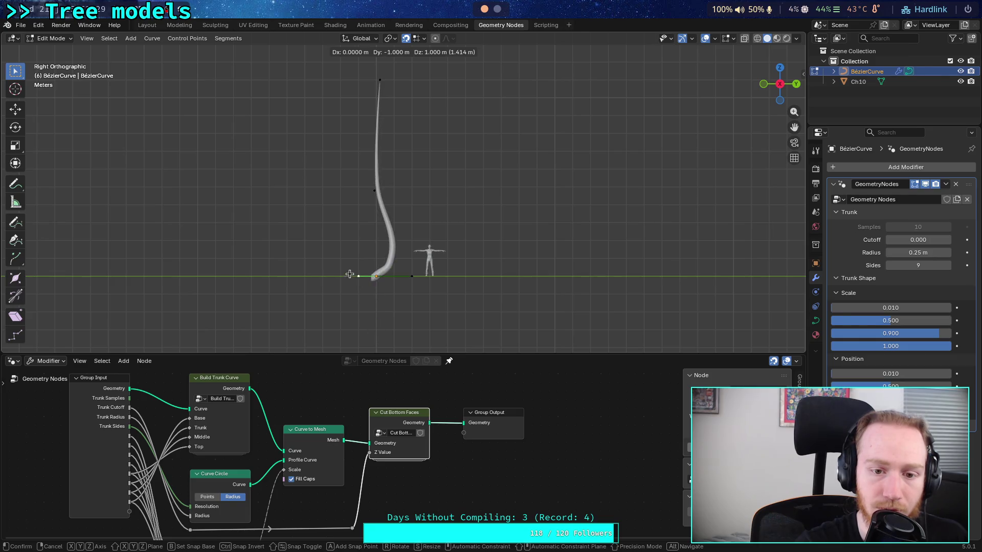
click(373, 311)
scroll(389, 305, up, 4)
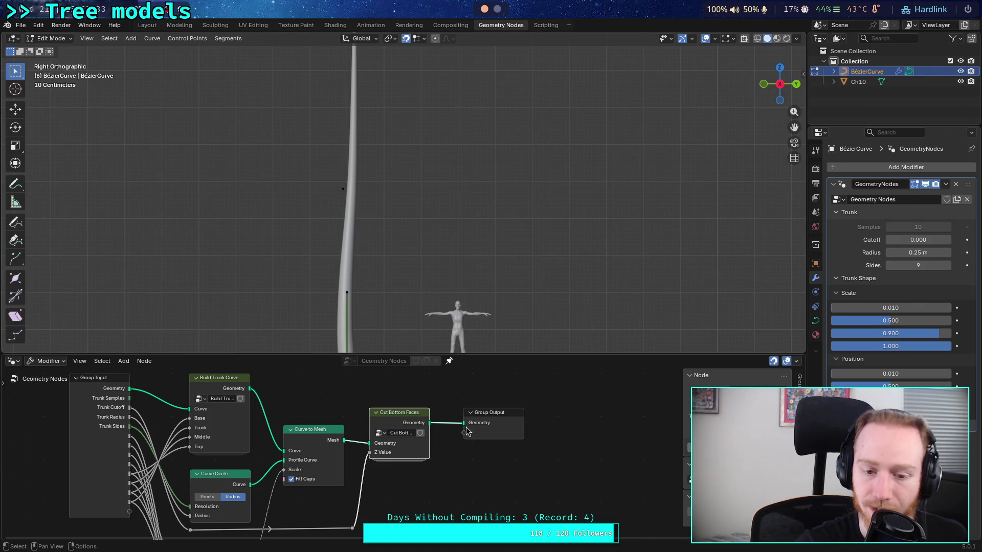
key(Tab)
key(KP_8)
key(KP_8)
click(781, 77)
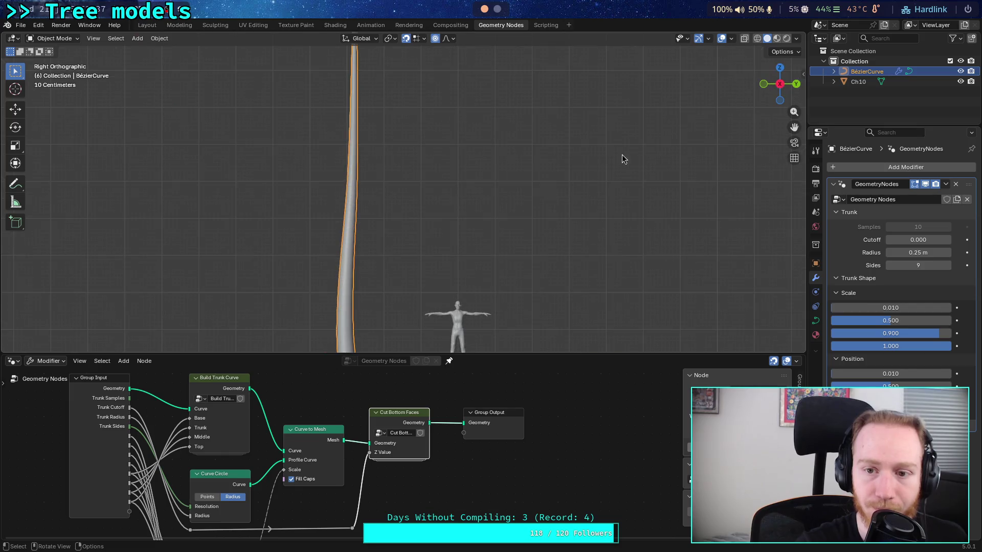
Enter the Build Trunk Curve group, try Free handles, and link MergeCurves straight to Group Output.
mouse_move(403, 259)
shift+middle_down()
mouse_move(416, 153)
mouse_move(418, 163)
shift+middle_up()
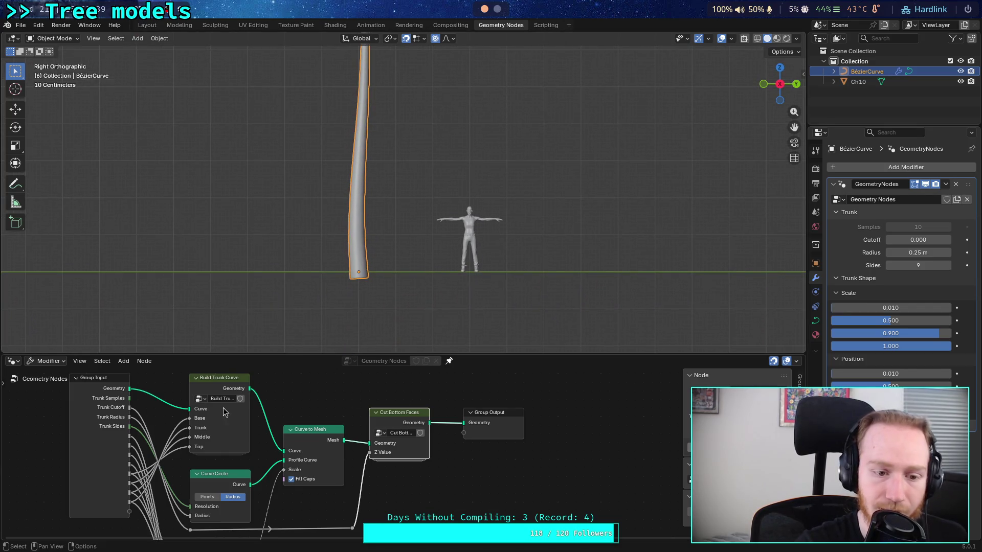
click(218, 383)
key(Tab)
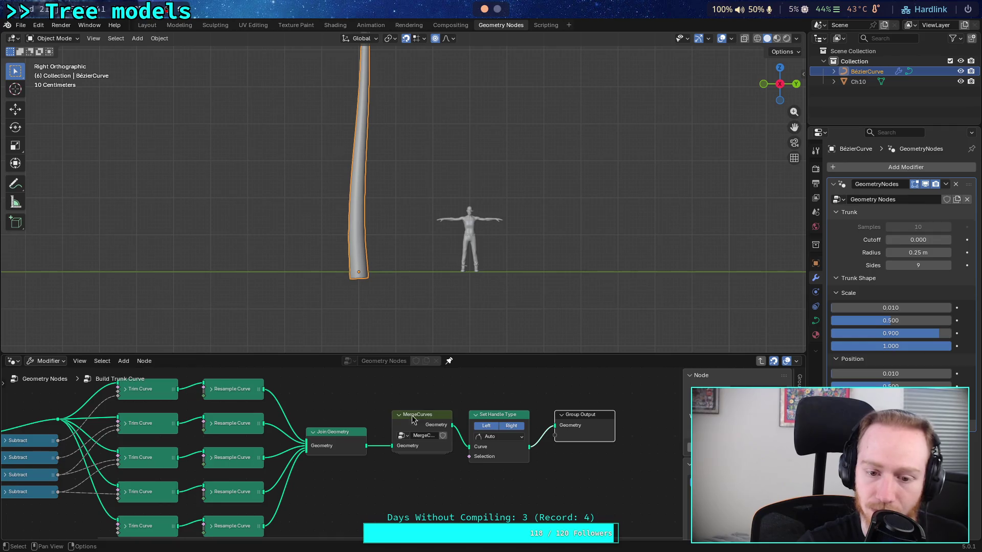
mouse_move(452, 430)
mouse_down()
mouse_move(554, 430)
mouse_move(546, 438)
mouse_move(555, 427)
mouse_up()
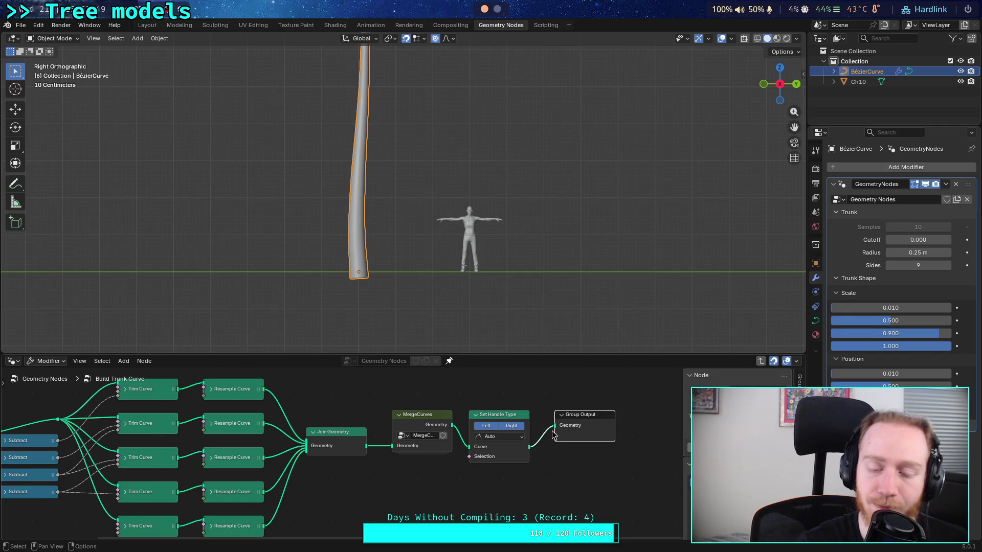
click(512, 437)
click(499, 458)
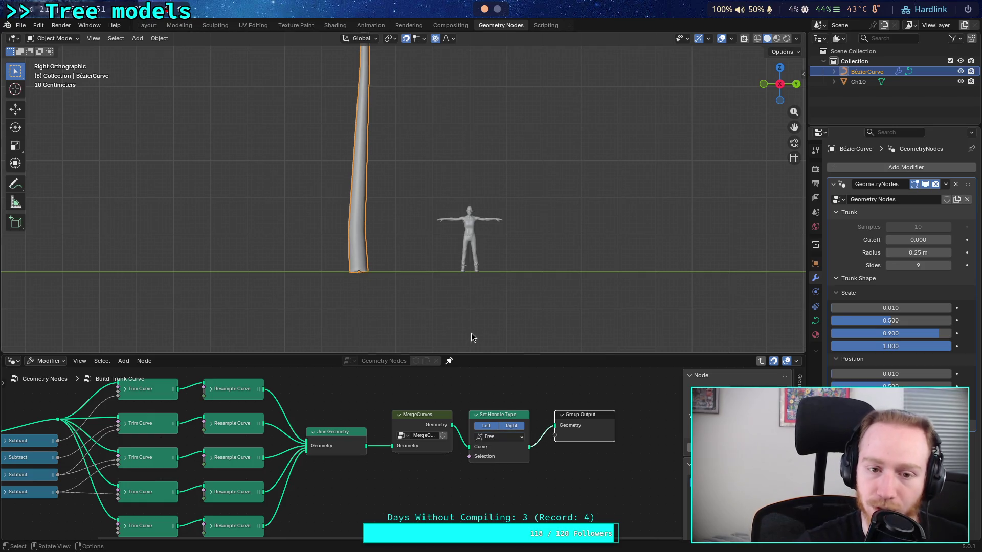
mouse_move(450, 425)
mouse_down()
mouse_move(554, 426)
mouse_move(534, 443)
mouse_move(556, 429)
mouse_up()
Inspect the trunk, then feed MergeCurves back into Set Handle Type.
scroll(370, 271, down, 2)
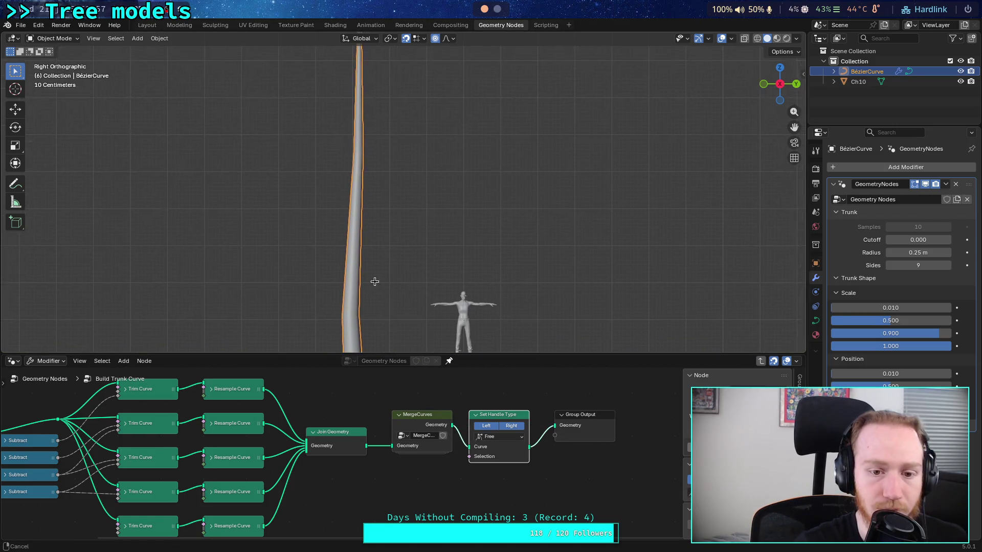
scroll(371, 271, up, 6)
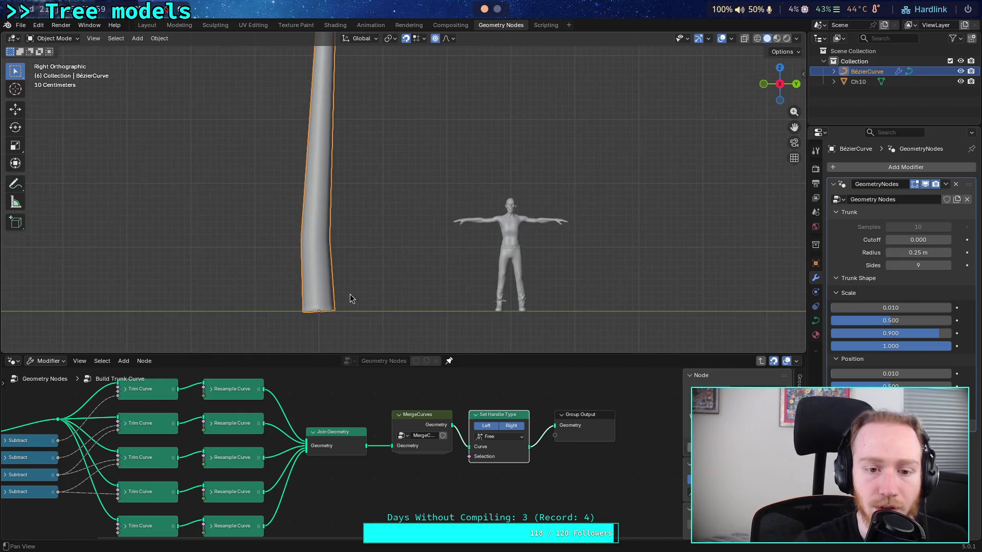
mouse_move(371, 271)
middle_down()
mouse_move(378, 246)
mouse_move(366, 283)
mouse_move(352, 251)
mouse_move(333, 254)
mouse_move(353, 276)
middle_up()
drag(452, 425, 463, 432)
mouse_move(445, 300)
shift+middle_down()
mouse_move(394, 246)
mouse_move(408, 274)
mouse_move(432, 273)
shift+middle_up()
click(425, 273)
Frame the trunk and figure, delete Set Handle Type, place Group Output beside MergeCurves, and exit the group.
click(782, 82)
scroll(505, 214, down, 3)
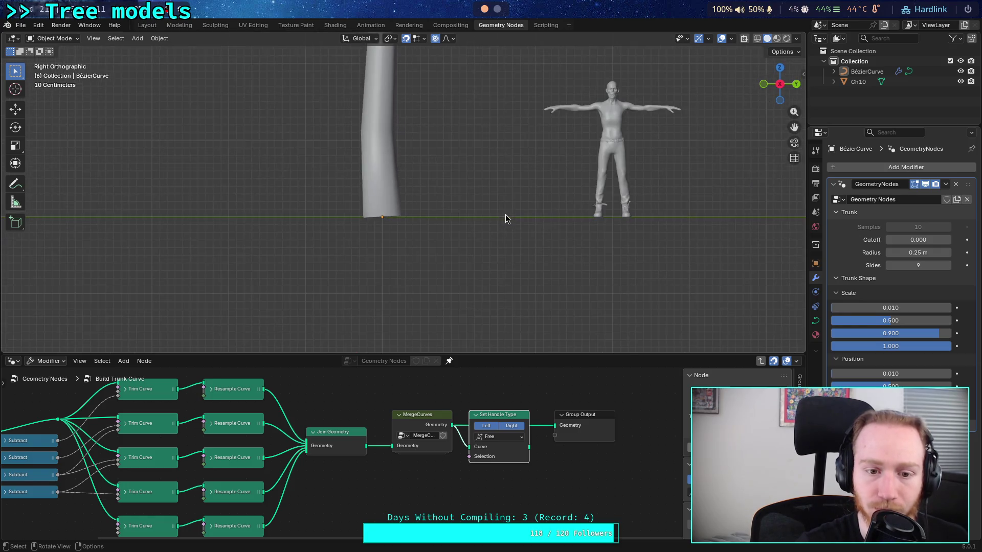
middle_drag(422, 161, 425, 220)
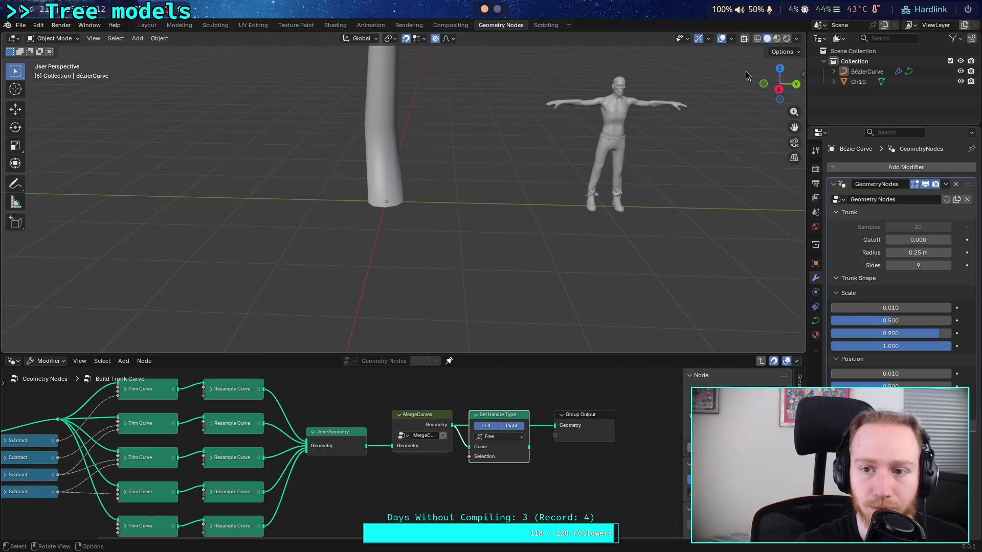
click(780, 83)
shift+middle_drag(377, 165, 361, 292)
scroll(373, 267, down, 4)
shift+middle_drag(381, 202, 390, 276)
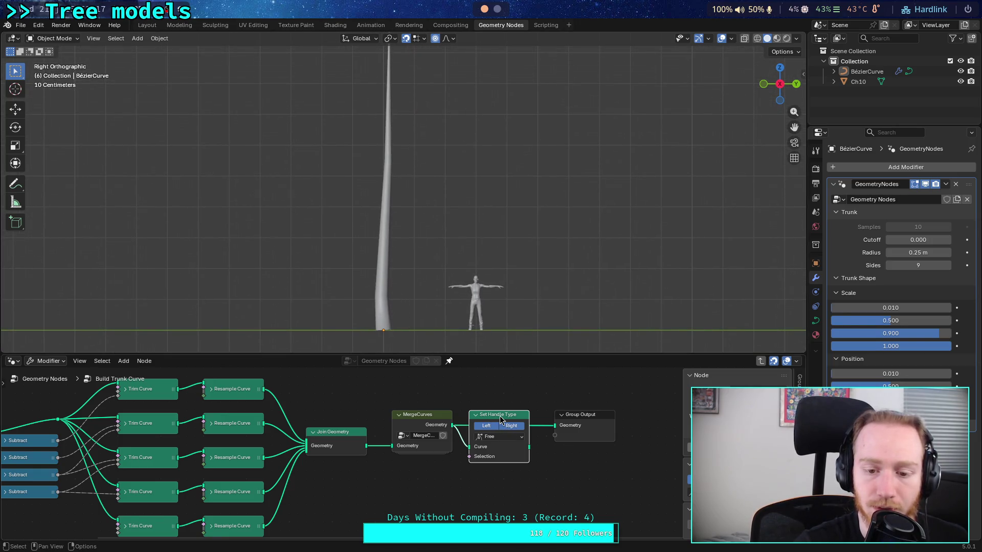
key(ctrl+x)
drag(563, 416, 485, 415)
click(44, 381)
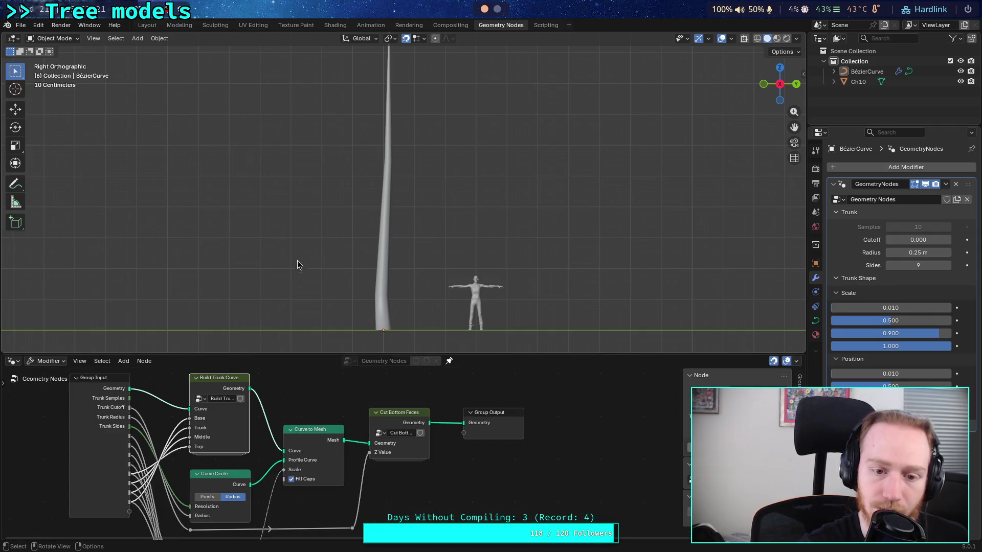
In the trunk curve, reposition a control point and raise its upper handle 2 m.
click(388, 192)
key(Tab)
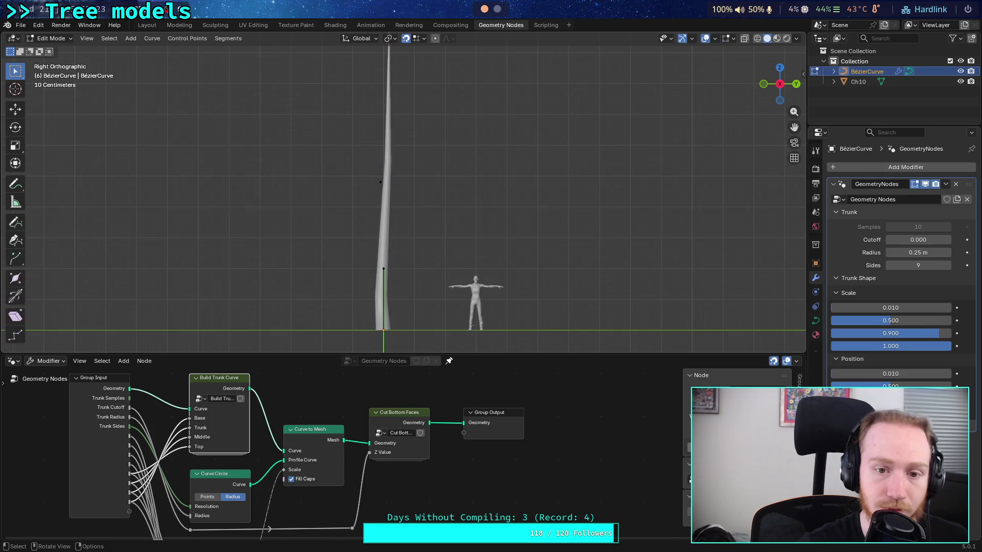
scroll(388, 300, down, 2)
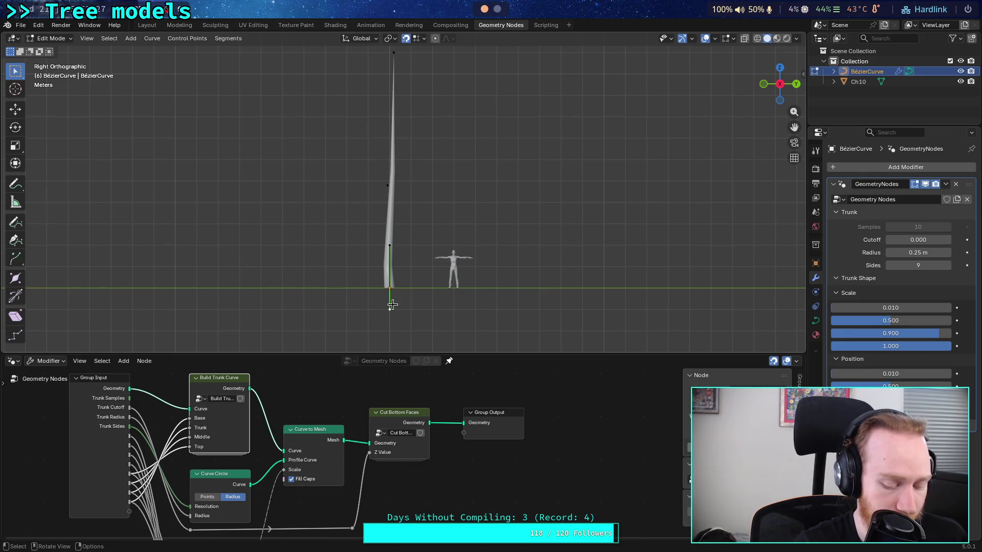
key(g)
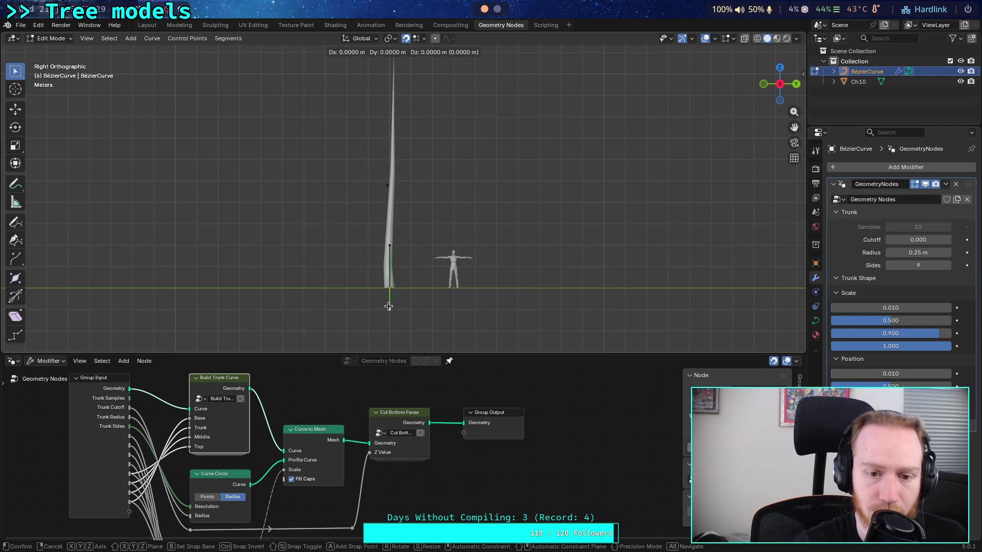
click(388, 306)
click(389, 246)
key(g)
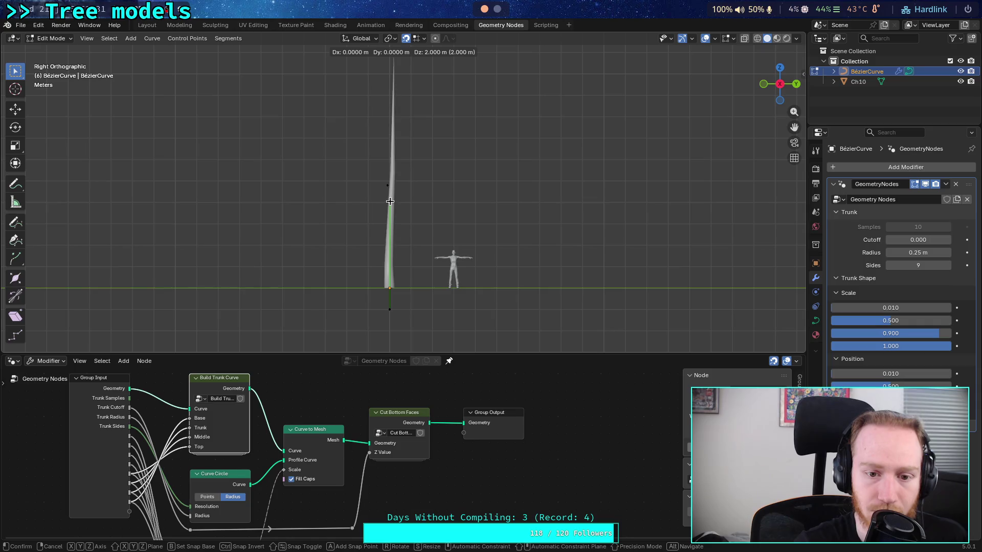
click(387, 276)
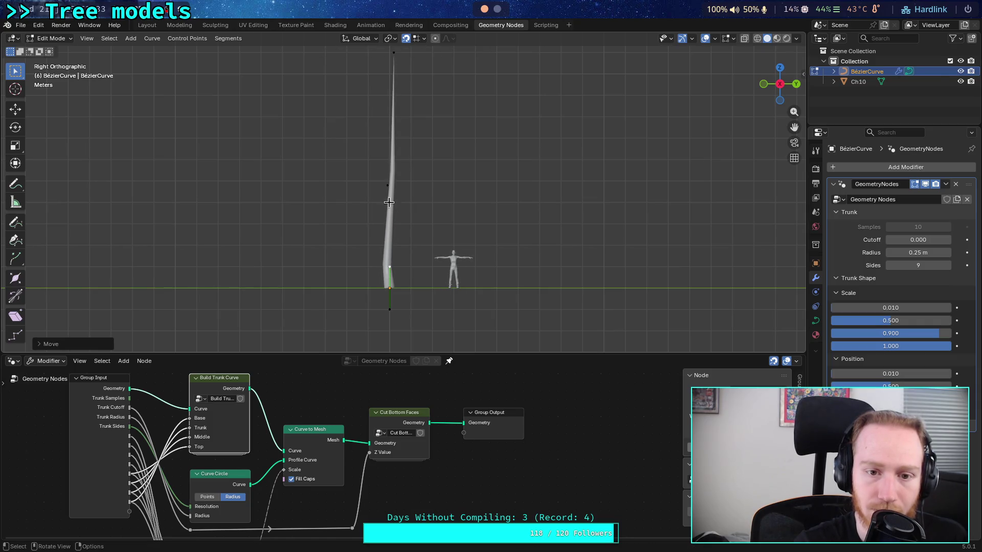
Nudge the middle point up-right, make the bottom handles more vertical, and pull the top handle inward.
click(387, 189)
key(g)
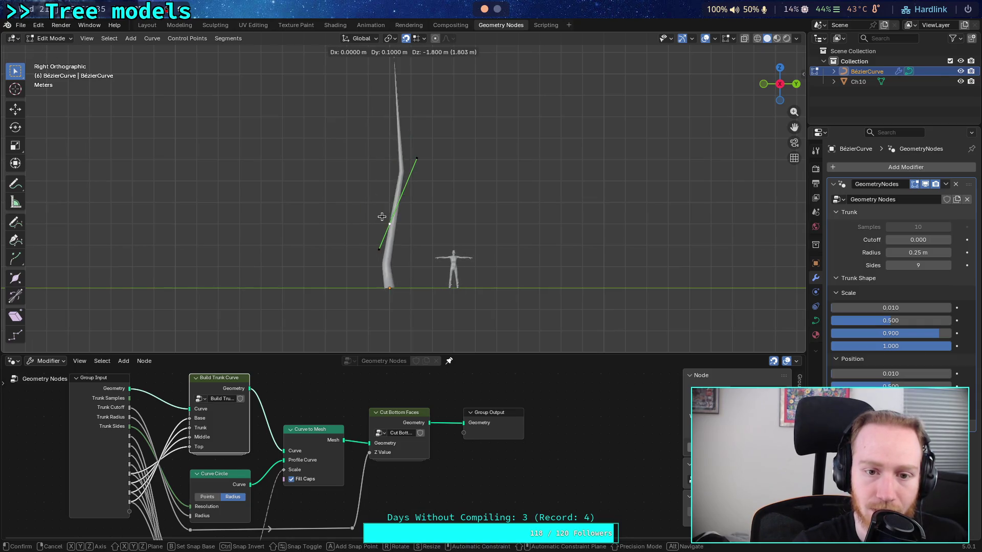
click(379, 192)
scroll(379, 208, up, 3)
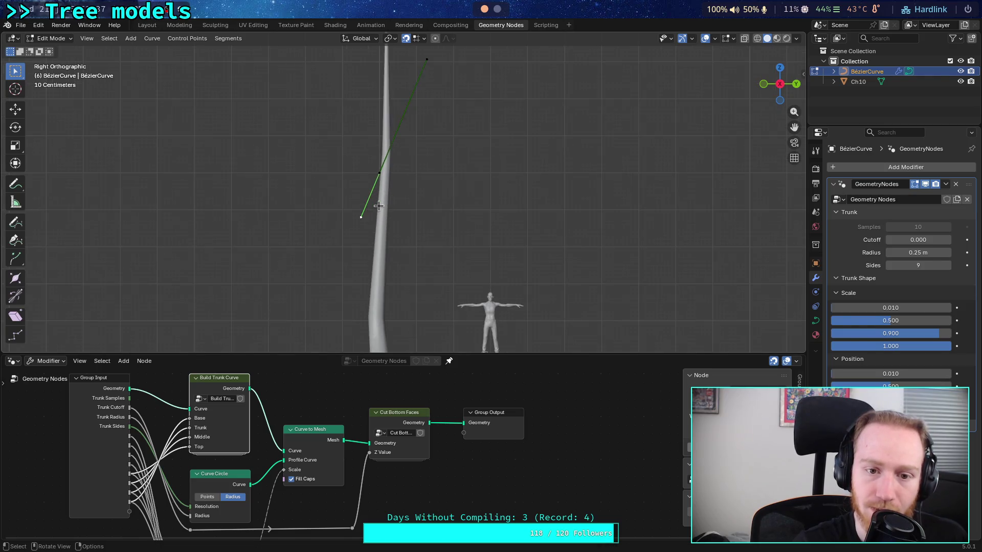
drag(362, 211, 372, 220)
scroll(392, 123, down, 2)
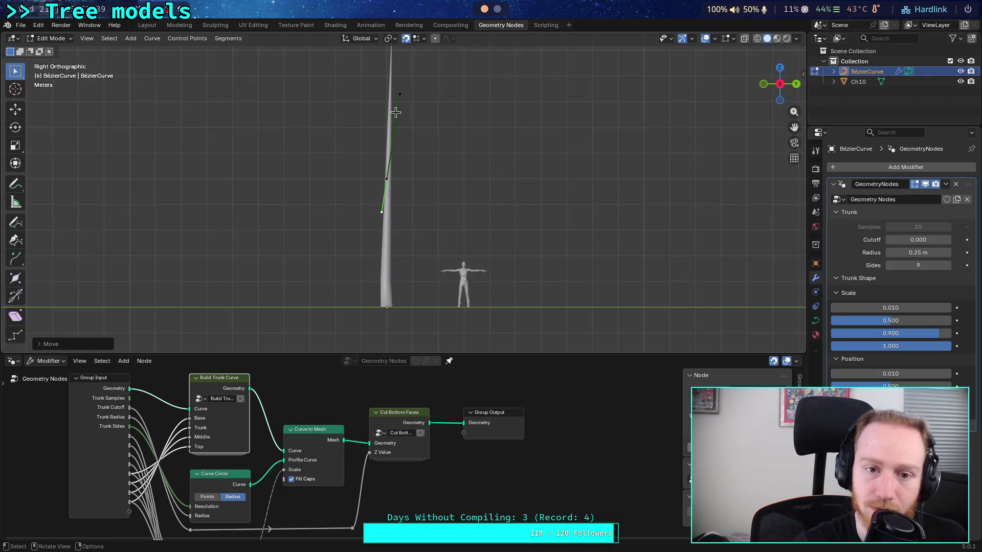
mouse_move(400, 96)
mouse_down()
mouse_move(390, 147)
mouse_move(387, 115)
mouse_up()
scroll(390, 146, up, 3)
scroll(379, 179, down, 2)
mouse_move(400, 276)
shift+middle_down()
mouse_move(390, 182)
mouse_move(432, 176)
mouse_move(417, 219)
shift+middle_up()
scroll(378, 194, up, 3)
scroll(433, 179, up, 5)
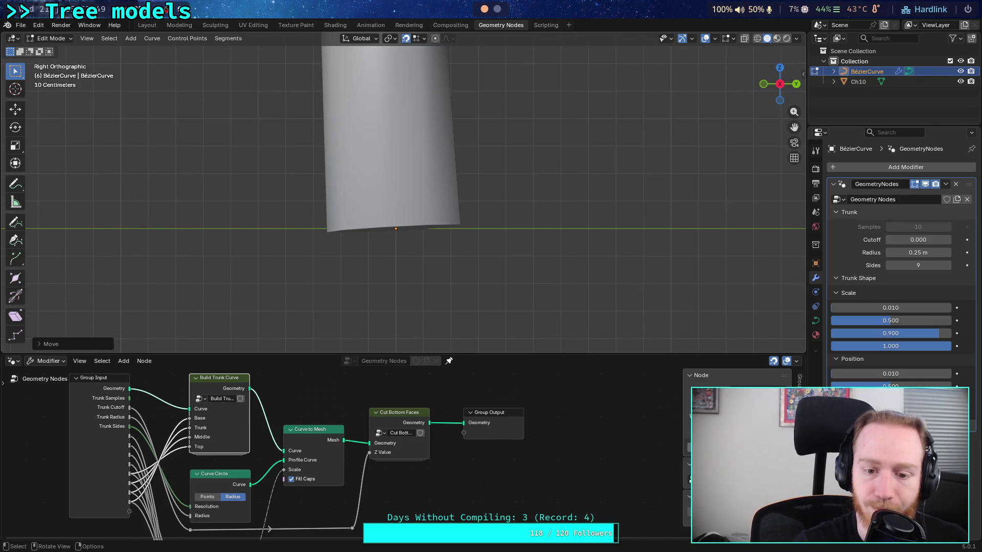
Try trunk Cutoff values between 0.010 and 0.030 to compare the cut.
click(948, 240)
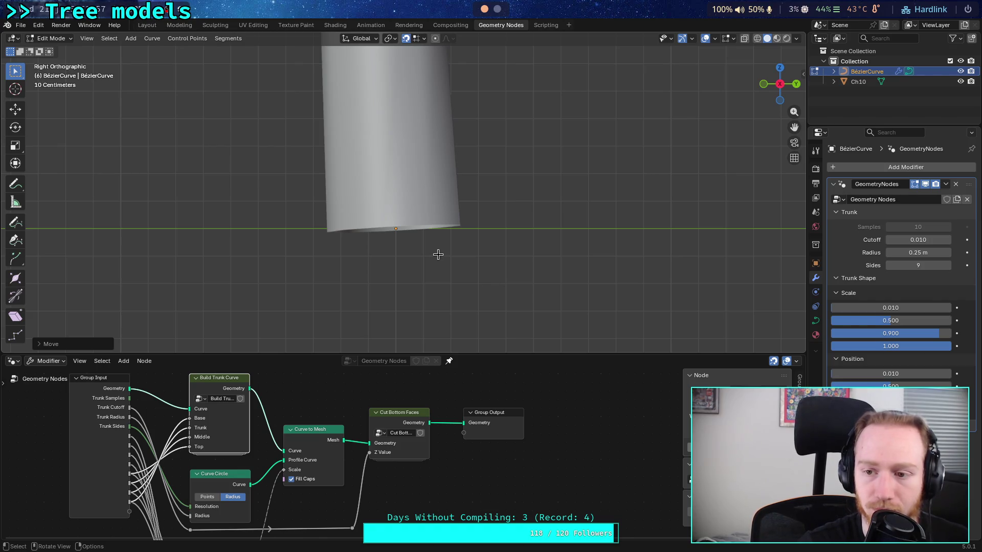
click(949, 240)
click(889, 240)
click(949, 241)
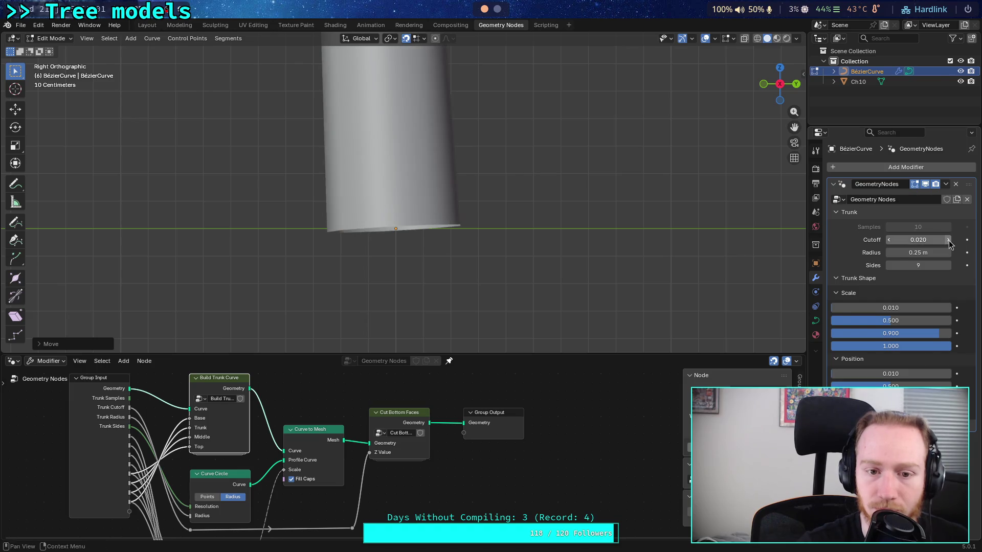
click(950, 240)
drag(949, 240, 931, 239)
Settle the trunk Cutoff at 0.020 while orbiting to inspect the trimmed base.
mouse_move(487, 234)
middle_down()
mouse_move(438, 215)
mouse_move(425, 152)
mouse_move(324, 116)
mouse_move(304, 135)
middle_up()
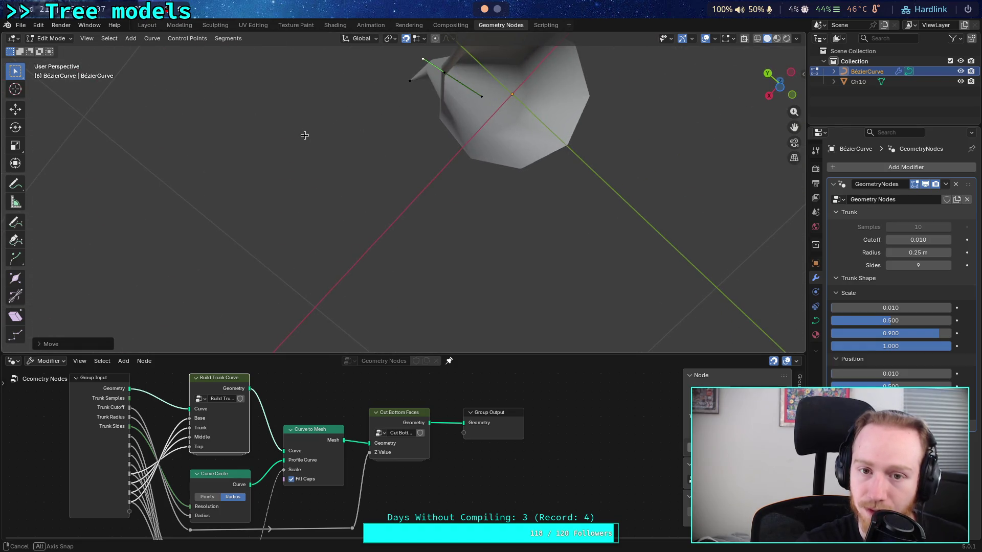
click(948, 240)
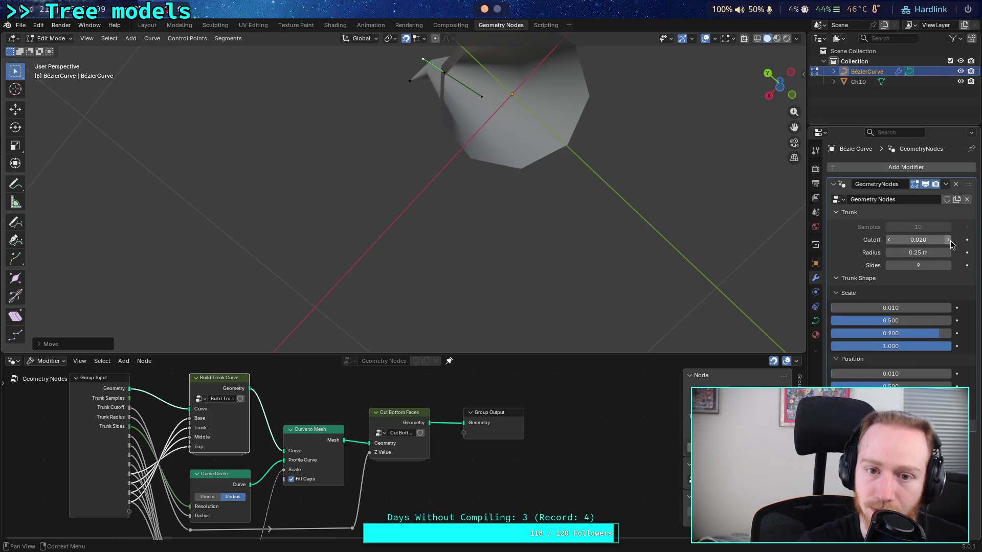
drag(949, 240, 943, 238)
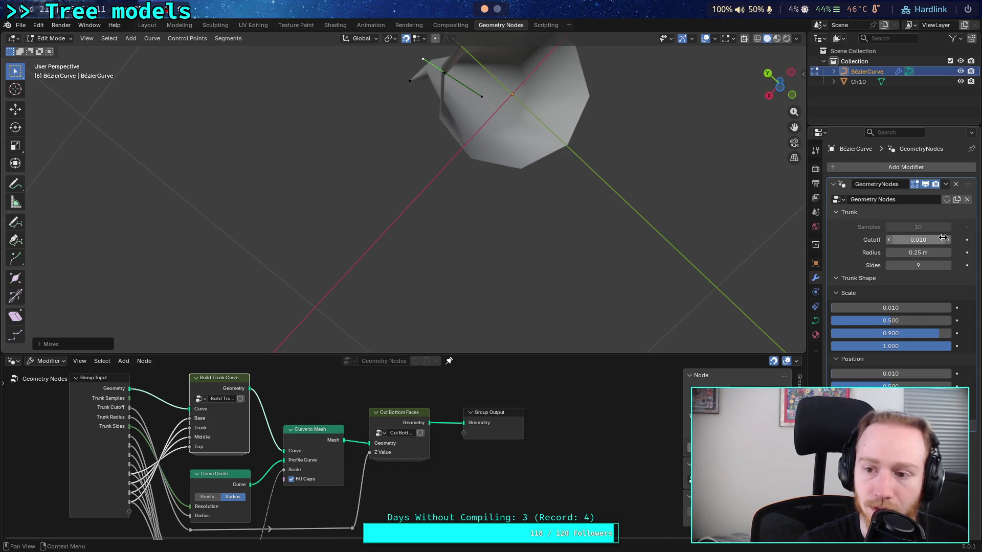
mouse_move(588, 194)
middle_down()
mouse_move(658, 261)
mouse_move(667, 245)
mouse_move(625, 203)
middle_up()
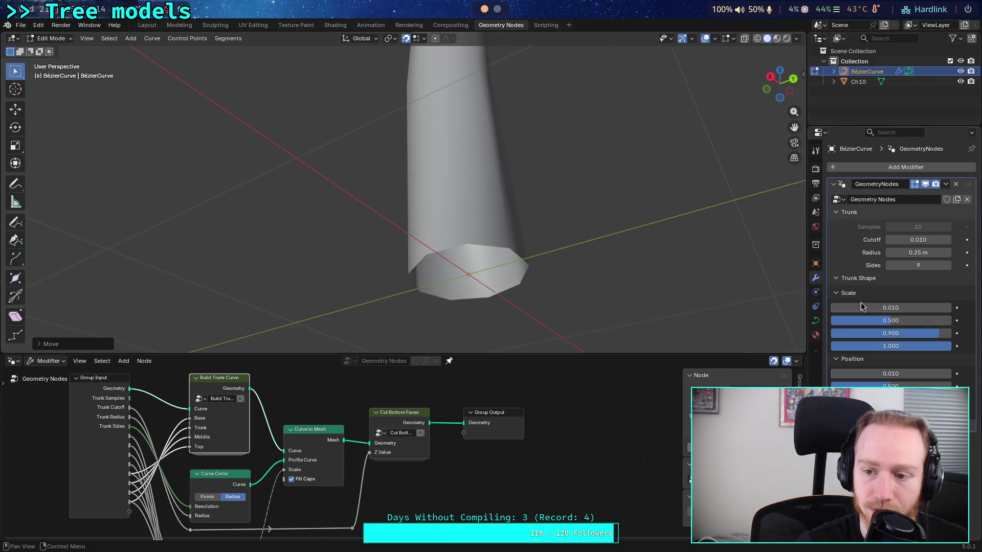
click(949, 242)
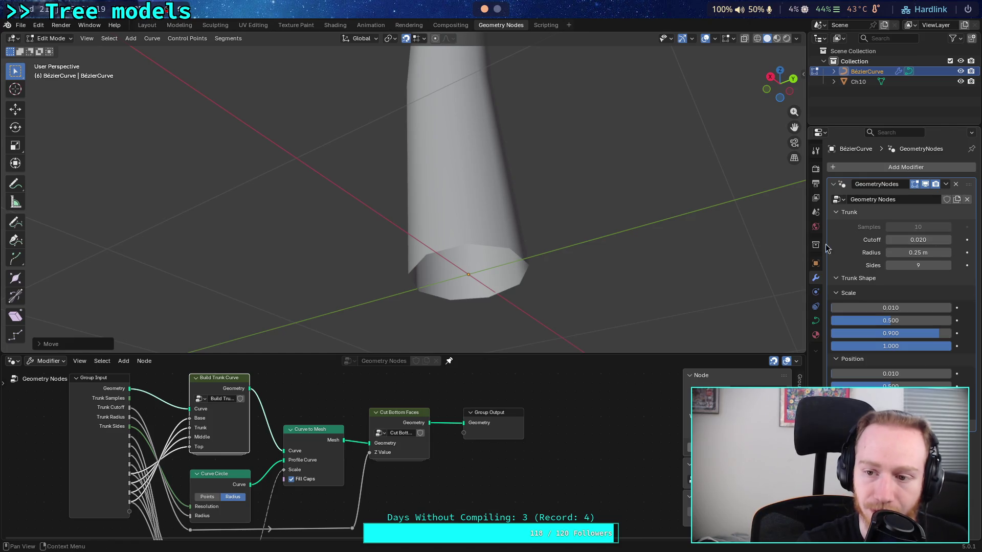
mouse_move(386, 193)
middle_down()
mouse_move(371, 190)
mouse_move(434, 243)
mouse_move(414, 223)
middle_up()
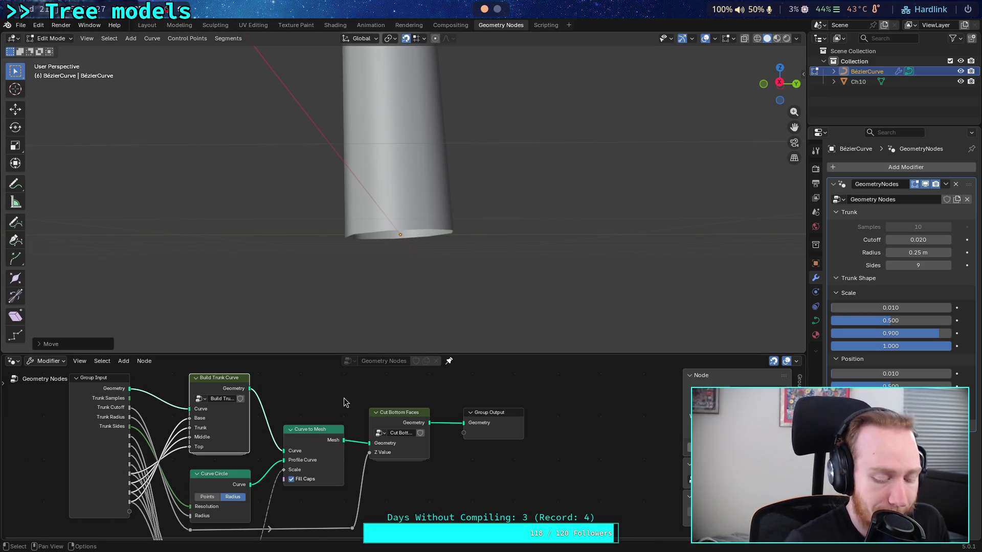
Save plants.blend and bring the Mix Trunk and Spline Parameter nodes into view.
key(ctrl+s)
scroll(297, 457, down, 1)
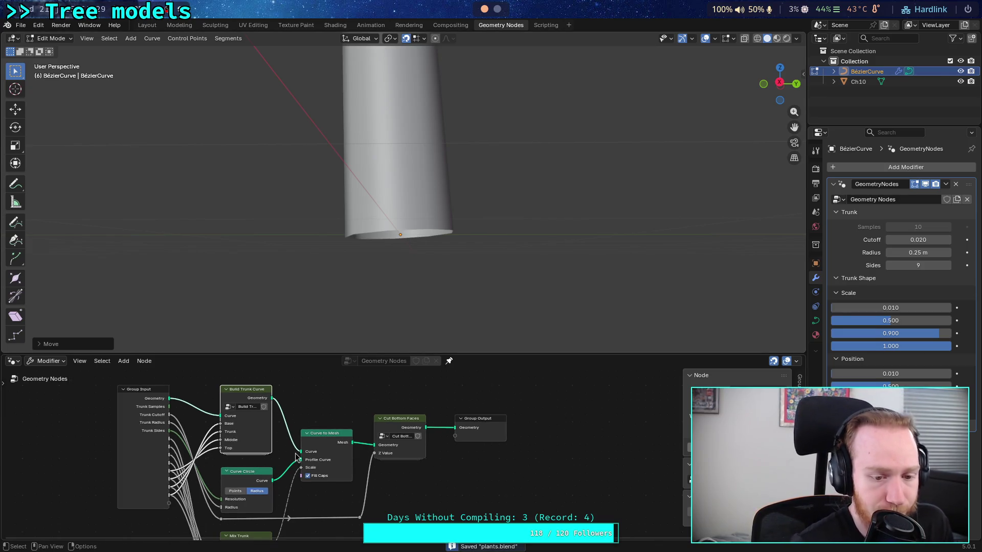
middle_drag(296, 457, 358, 340)
middle_drag(441, 445, 432, 447)
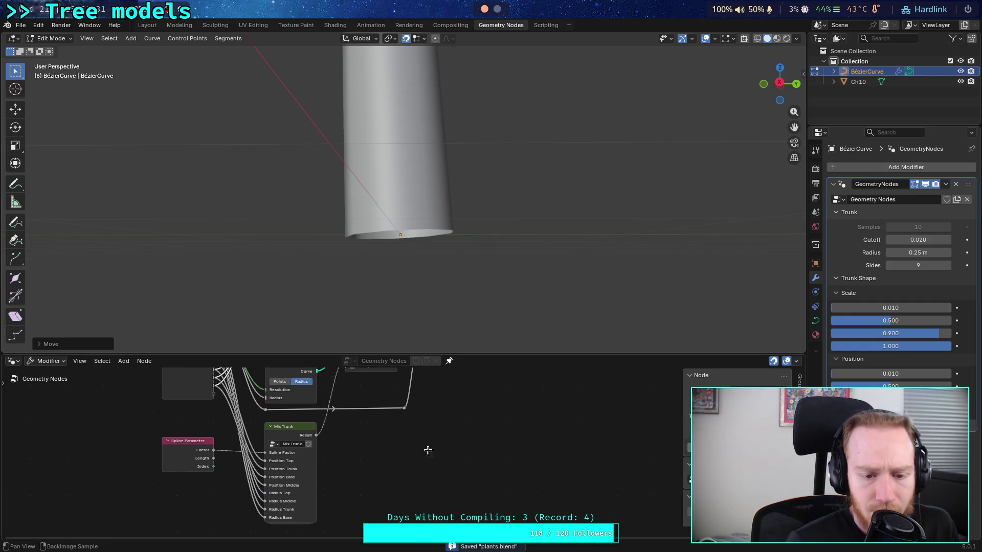
shift+scroll(419, 439, up, 5)
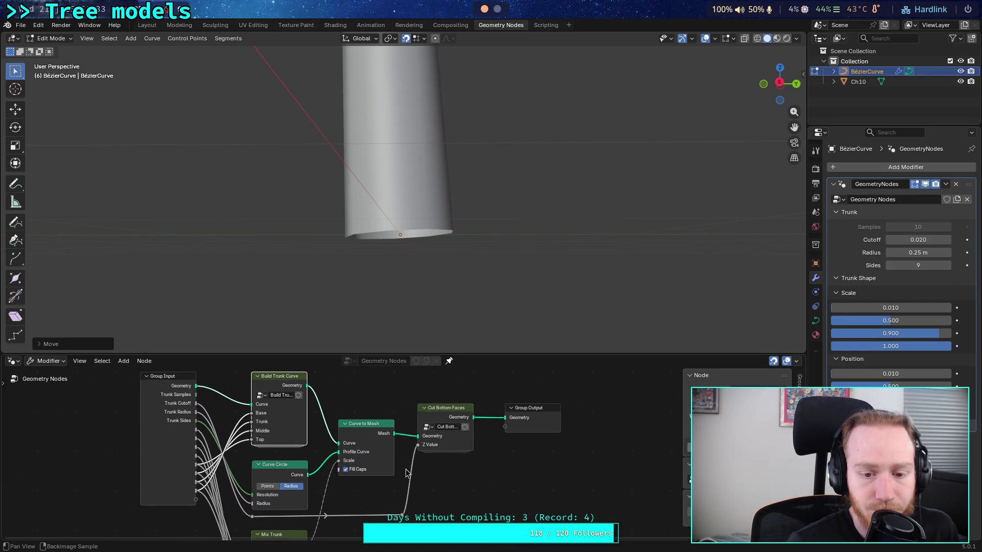
ctrl+scroll(405, 473, up, 2)
scroll(368, 481, up, 2)
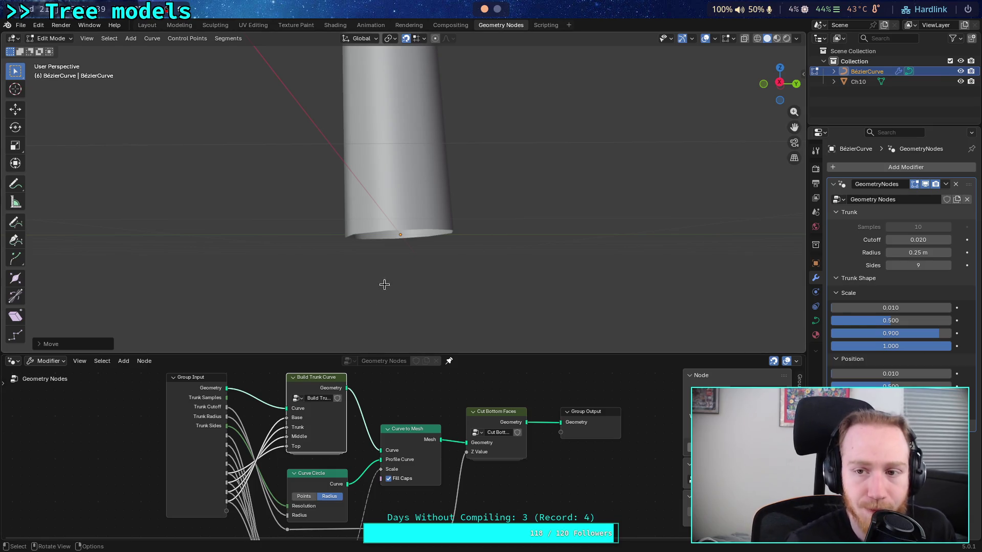
Add a new control point at the trunk base from the right side view.
click(778, 83)
scroll(438, 175, down, 6)
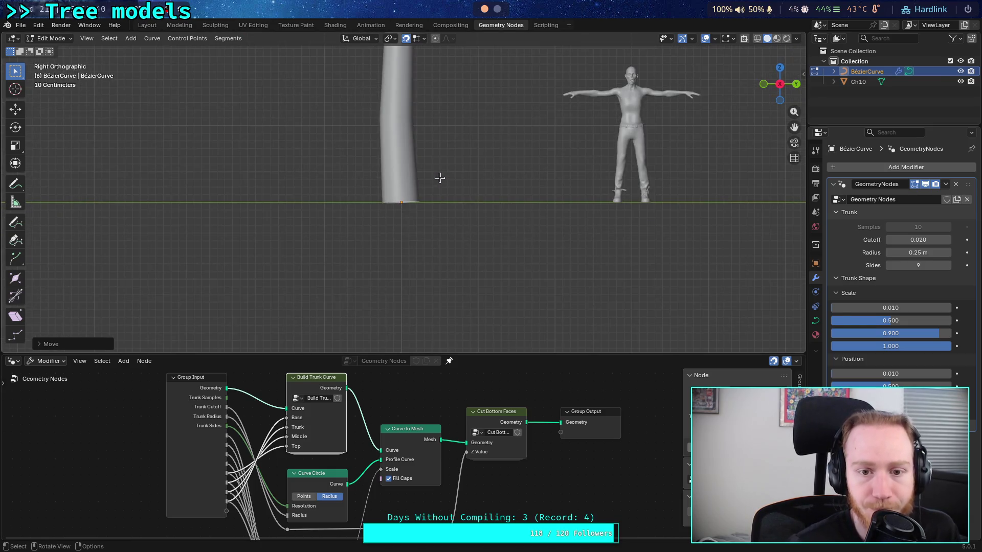
middle_drag(445, 146, 445, 158)
click(780, 91)
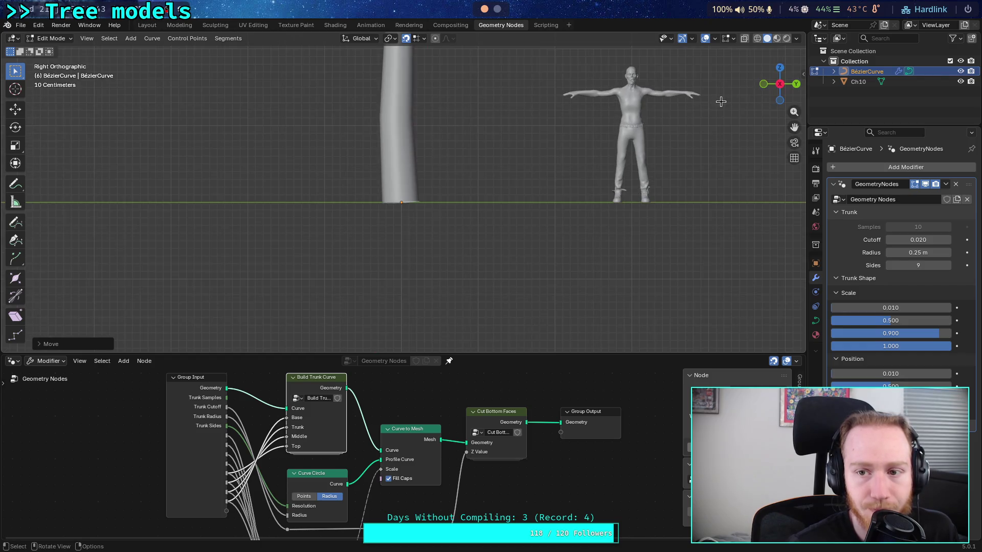
scroll(429, 149, down, 2)
shift+middle_drag(379, 200, 403, 226)
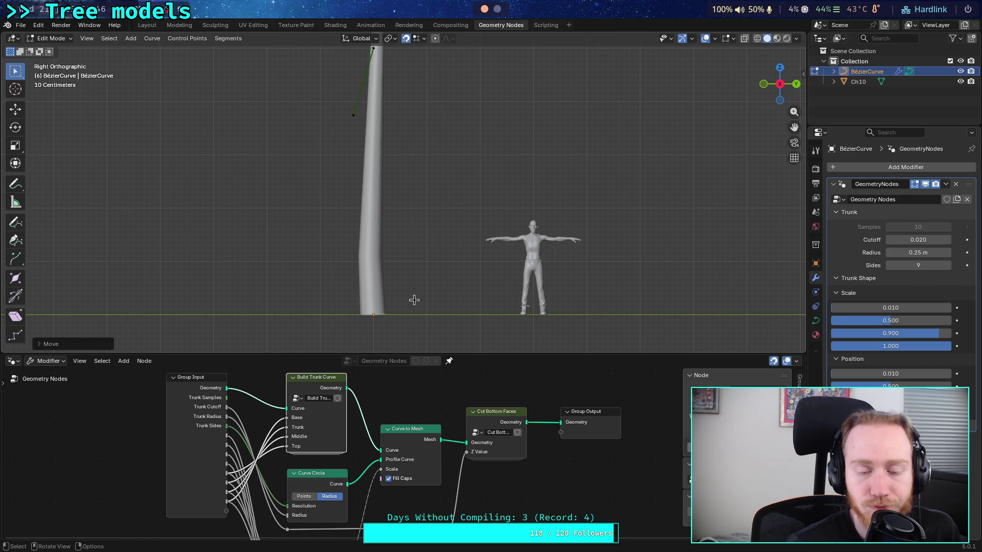
ctrl+right_click(372, 314)
middle_drag(373, 314, 444, 286)
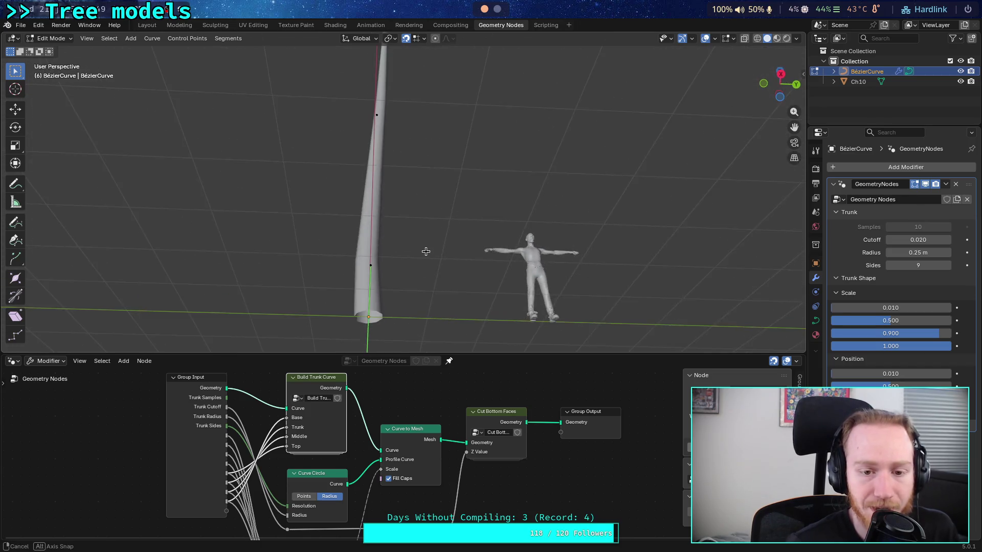
click(779, 83)
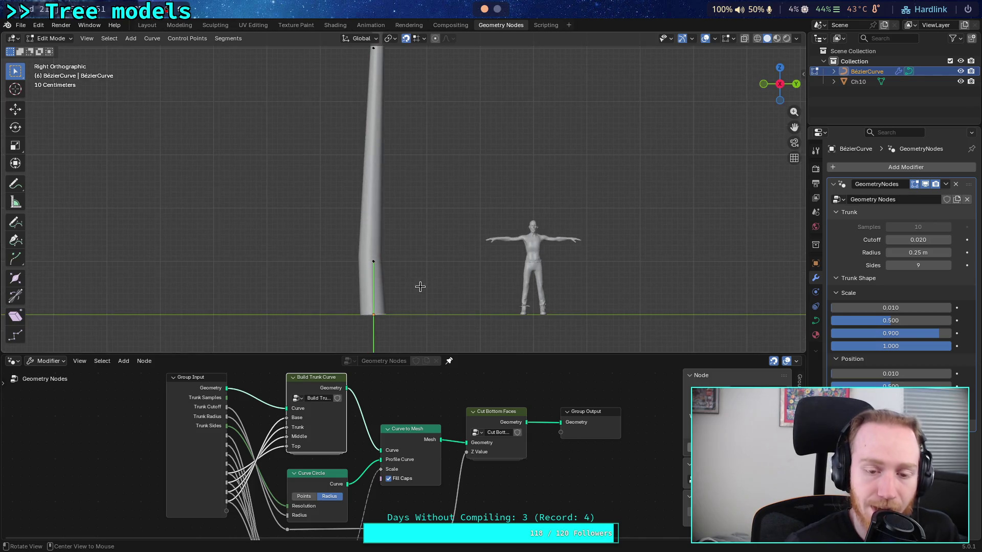
shift+middle_drag(416, 285, 427, 186)
scroll(380, 254, up, 1)
scroll(380, 255, up, 1)
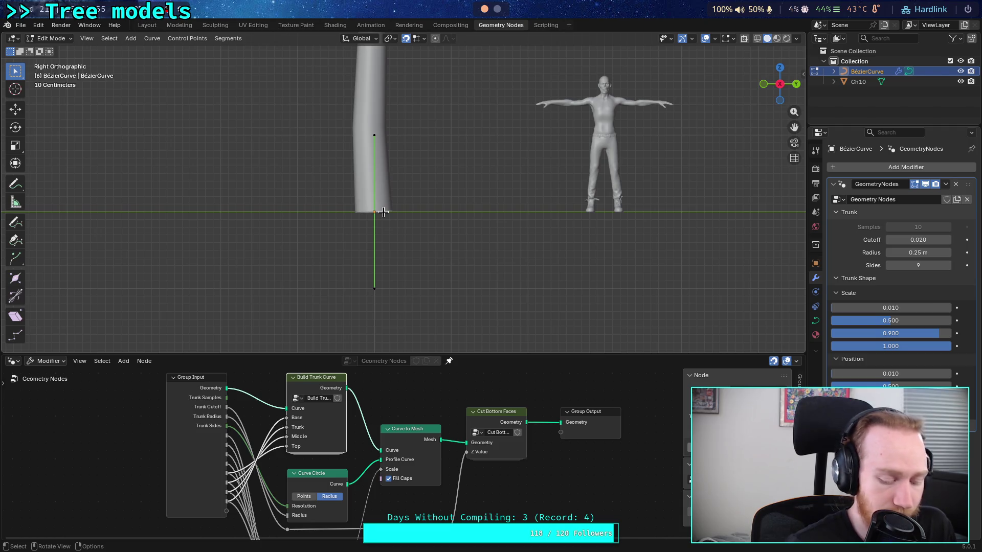
Lower the trunk curve's base point 0.2 m below the ground.
key(g)
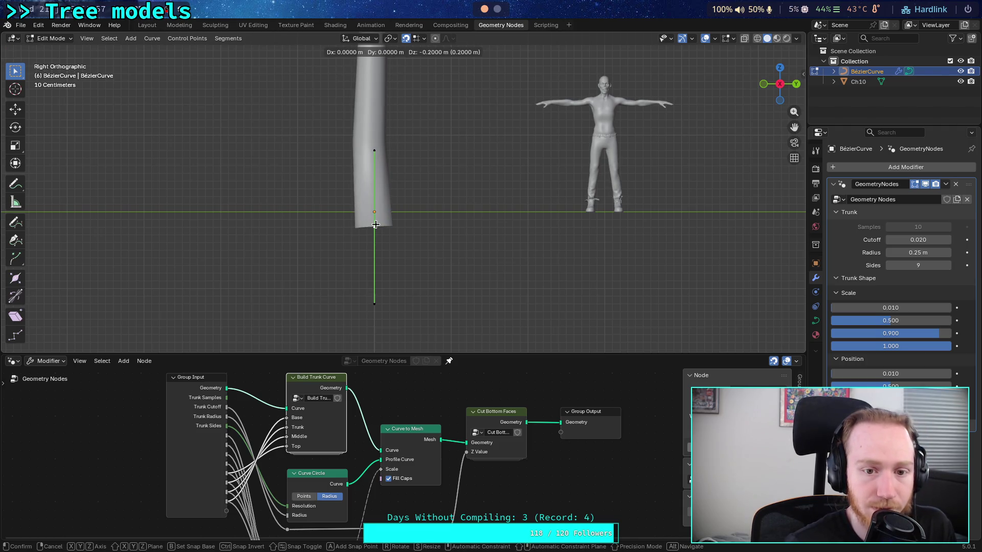
click(375, 224)
scroll(419, 236, down, 3)
shift+middle_drag(415, 211, 399, 251)
Enter 0.01 as the trunk Cutoff and check the grounded trunk from the right view.
click(910, 240)
text(0.01)
key(Return)
shift+middle_drag(483, 299, 497, 219)
middle_drag(441, 238, 388, 183)
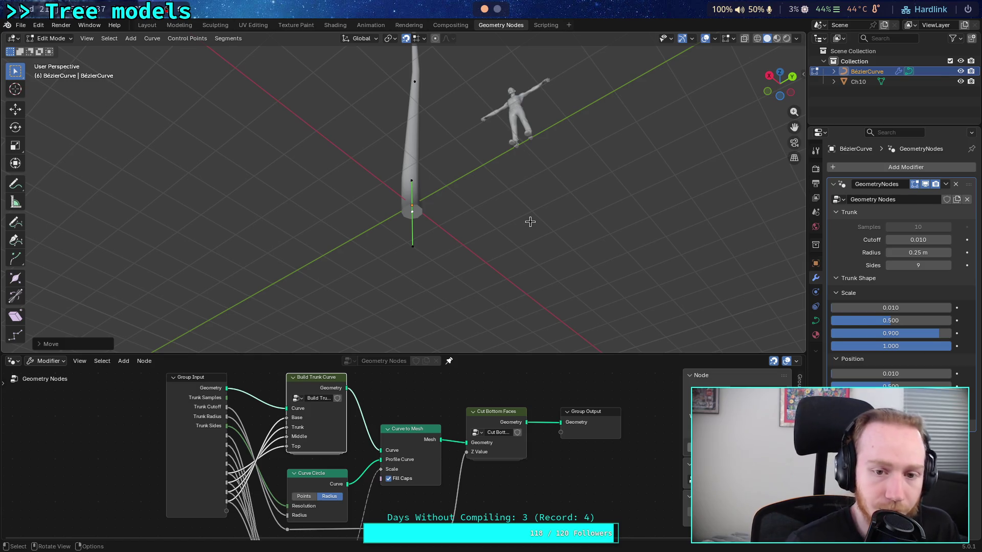
click(788, 94)
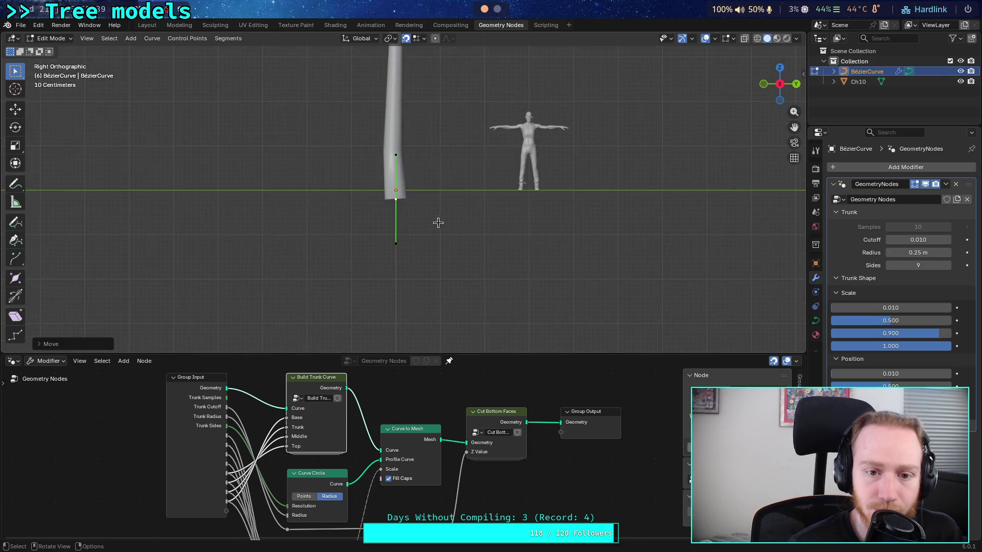
scroll(439, 221, up, 8)
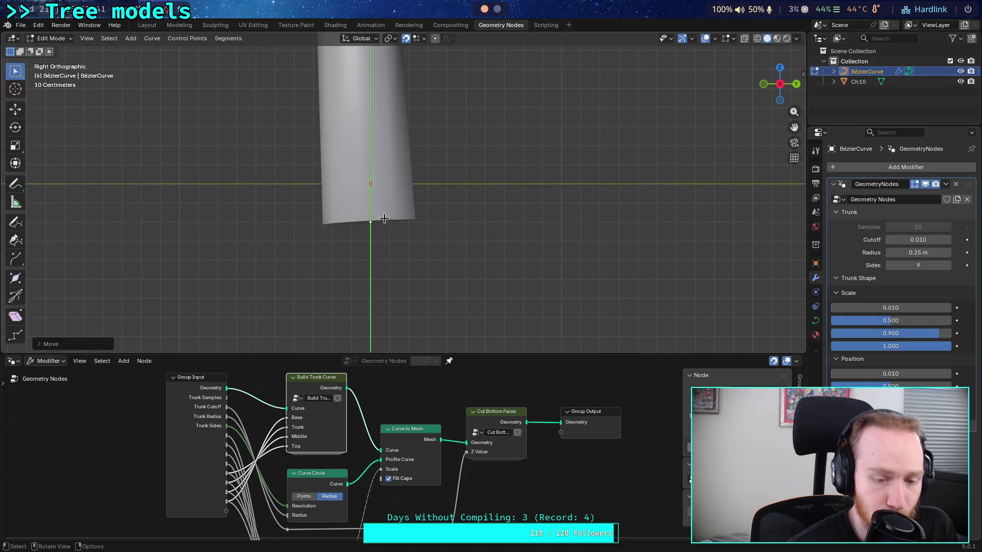
scroll(386, 198, down, 8)
scroll(386, 198, down, 2)
key(Tab)
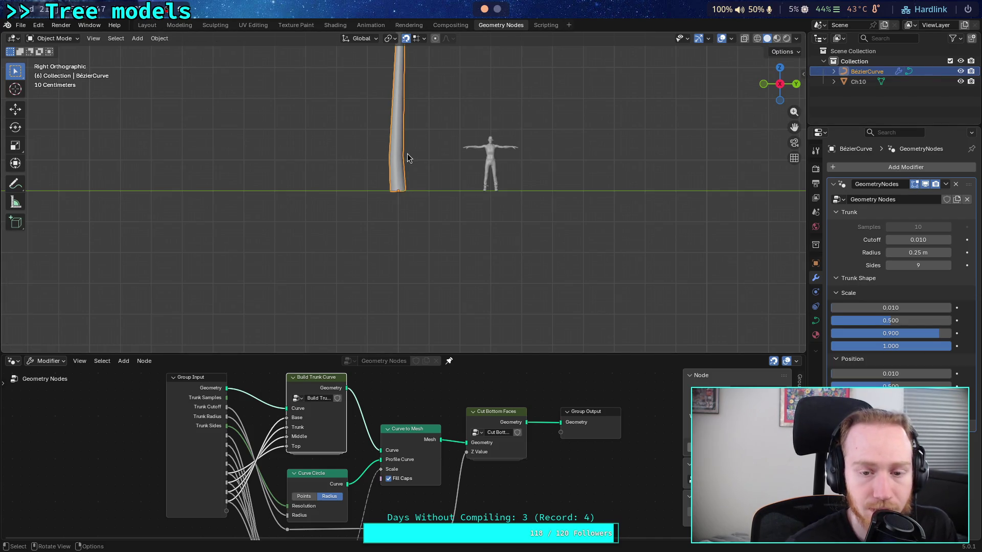
Move the whole trunk object down 0.3 m and check it from the right view.
scroll(408, 158, up, 5)
key(g)
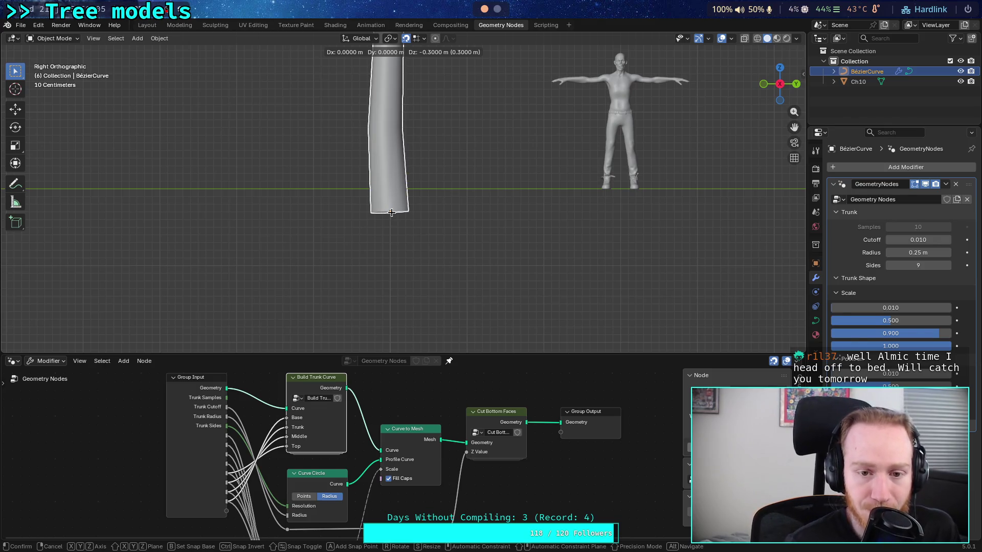
click(391, 212)
middle_drag(421, 155, 423, 260)
click(780, 83)
scroll(425, 227, down, 4)
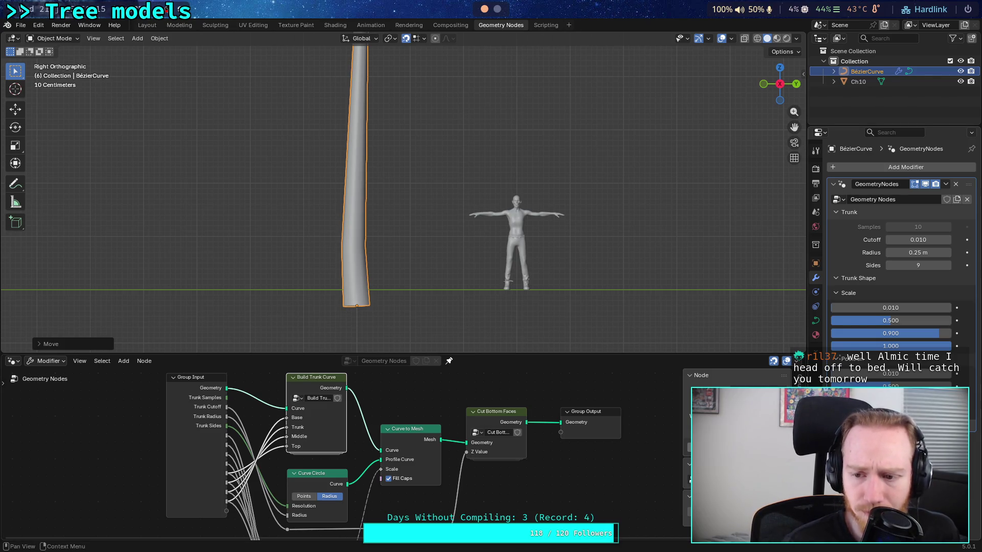
Switch to wireframe shading and adjust a trunk shape value while watching its rings.
drag(890, 399, 900, 398)
click(757, 38)
drag(890, 399, 906, 399)
Frame the trunk base in right view and try several Trunk Scale value adjustments.
middle_drag(360, 182, 404, 215)
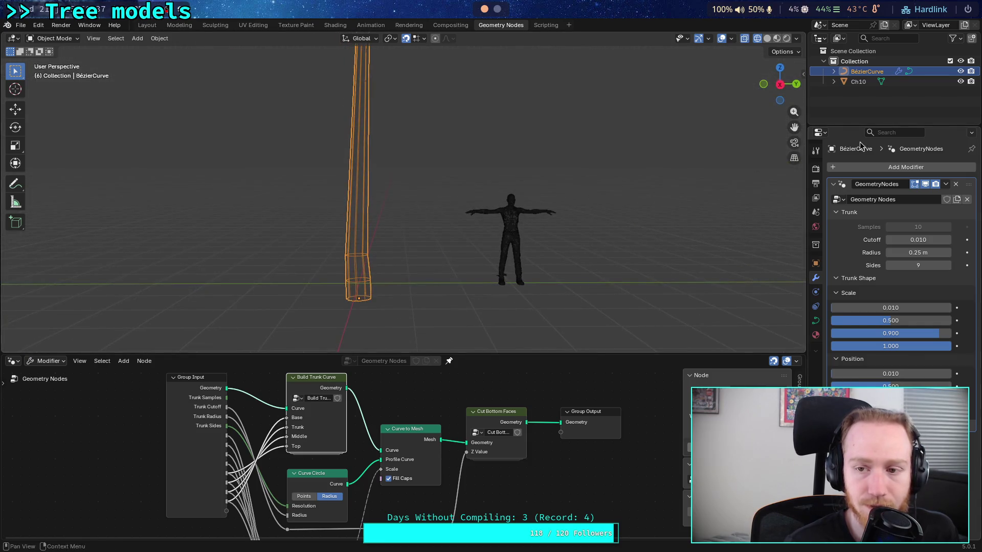
click(781, 86)
mouse_move(404, 158)
shift+middle_down()
mouse_move(394, 252)
mouse_move(401, 217)
mouse_move(420, 215)
shift+middle_up()
scroll(404, 224, down, 2)
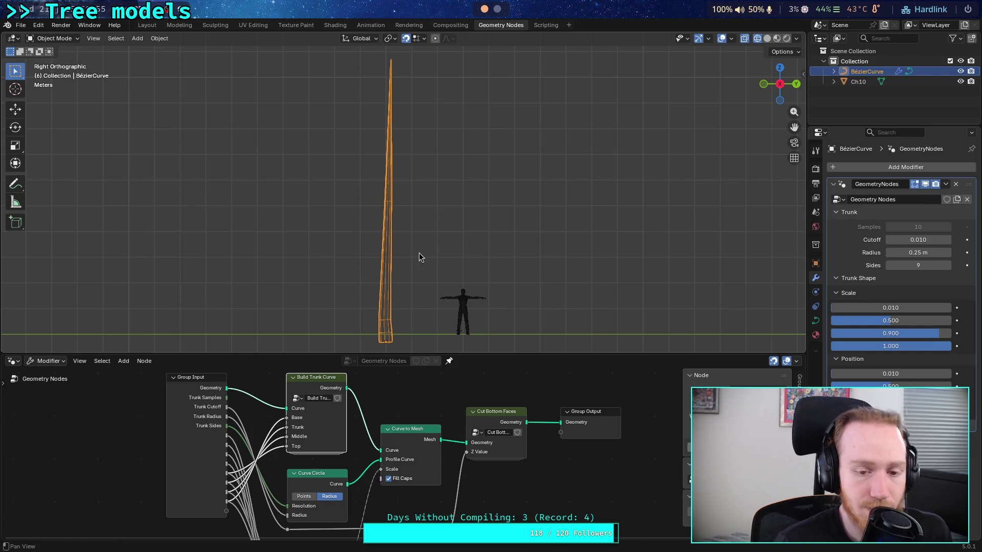
shift+middle_drag(423, 256, 427, 171)
scroll(429, 184, up, 3)
scroll(428, 228, up, 3)
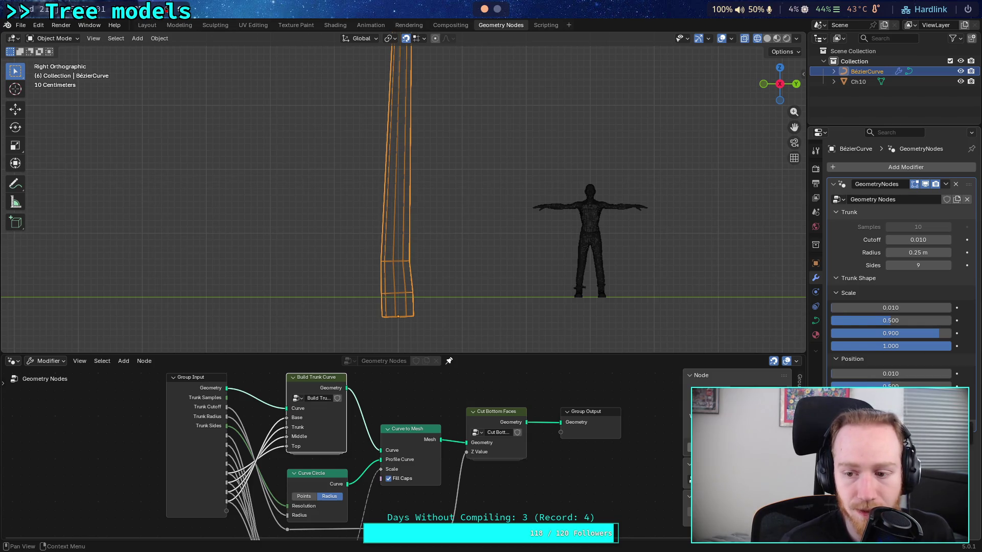
drag(890, 399, 896, 400)
drag(896, 346, 905, 346)
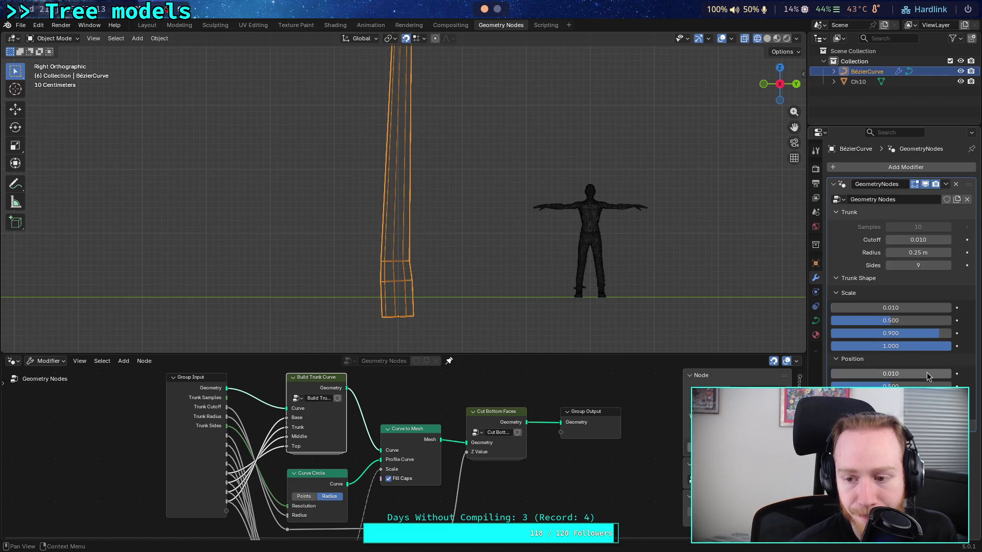
drag(921, 374, 920, 387)
Recentre the whole tree in right view, deselect the curve, and enter Edit Mode.
middle_drag(517, 241, 514, 250)
click(779, 87)
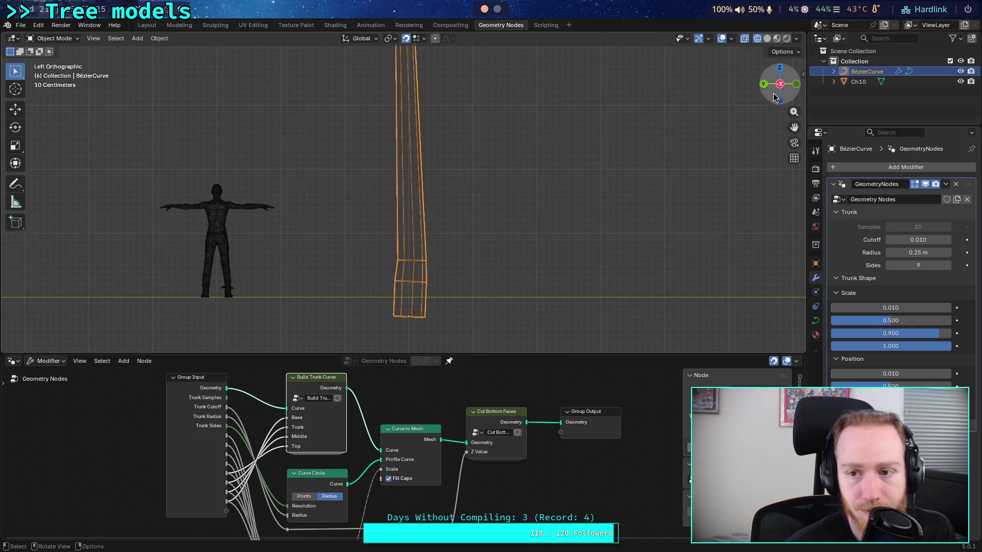
click(779, 87)
scroll(486, 157, down, 5)
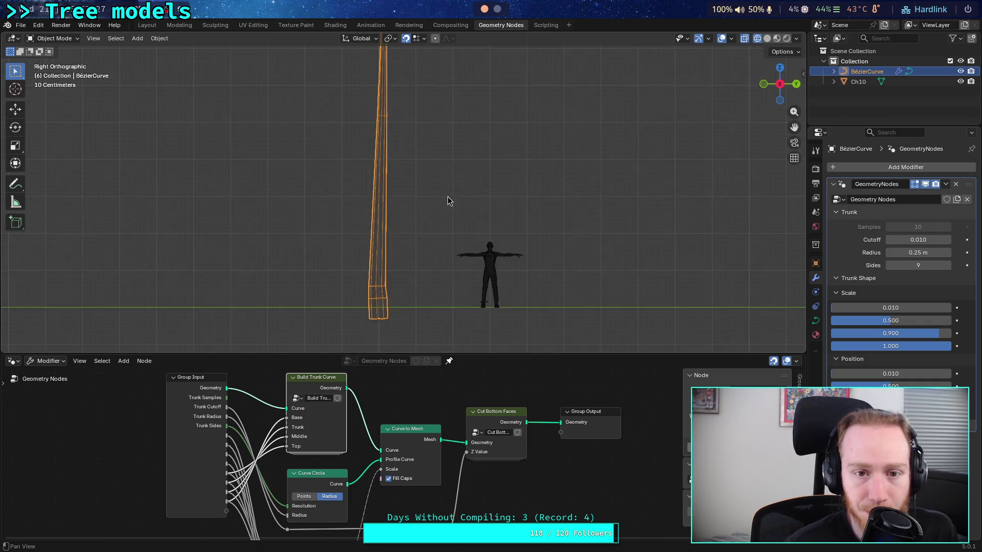
mouse_move(507, 210)
shift+middle_down()
mouse_move(526, 252)
mouse_move(523, 241)
shift+middle_up()
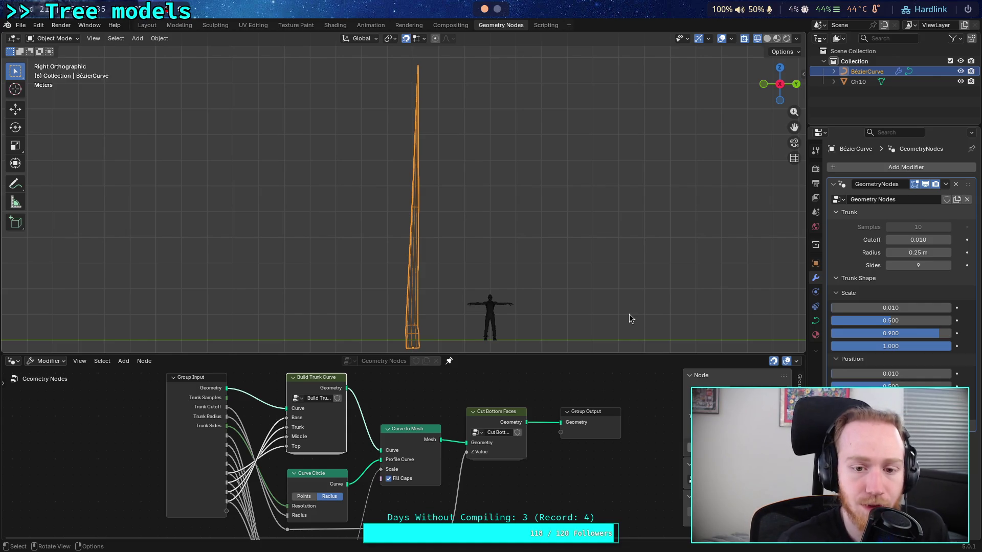
click(612, 303)
key(Tab)
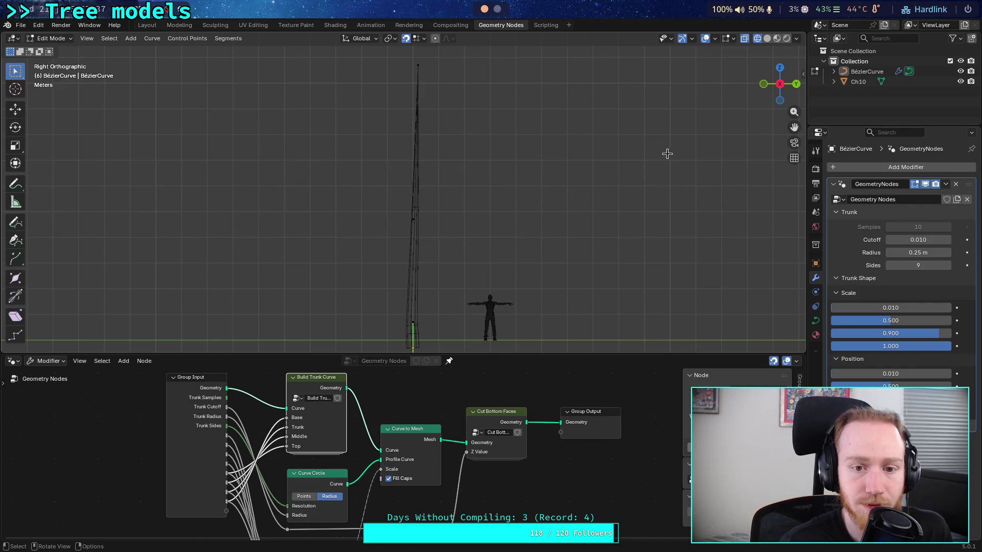
Return to solid shading, save plants.blend, and toggle the trunk mesh to inspect the bare curve.
click(767, 38)
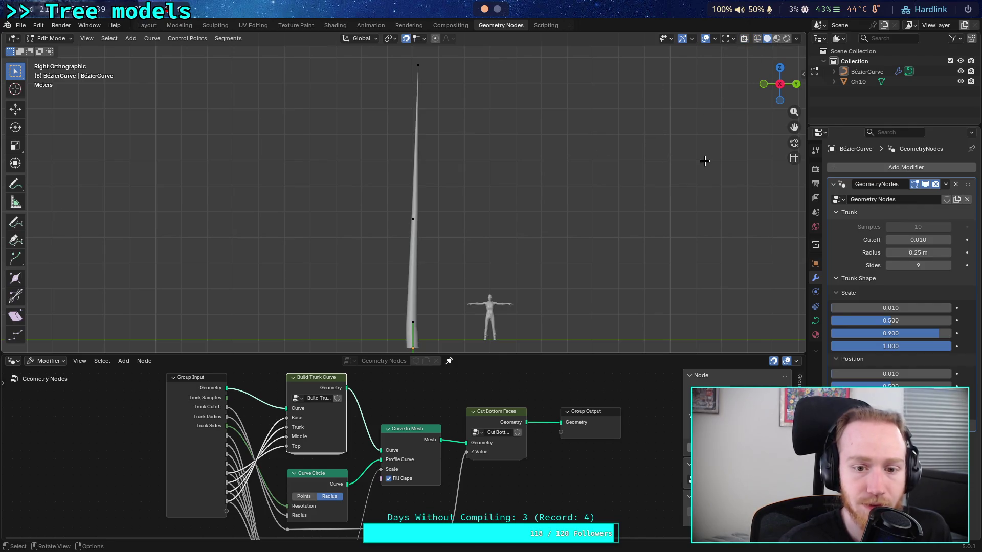
key(ctrl+s)
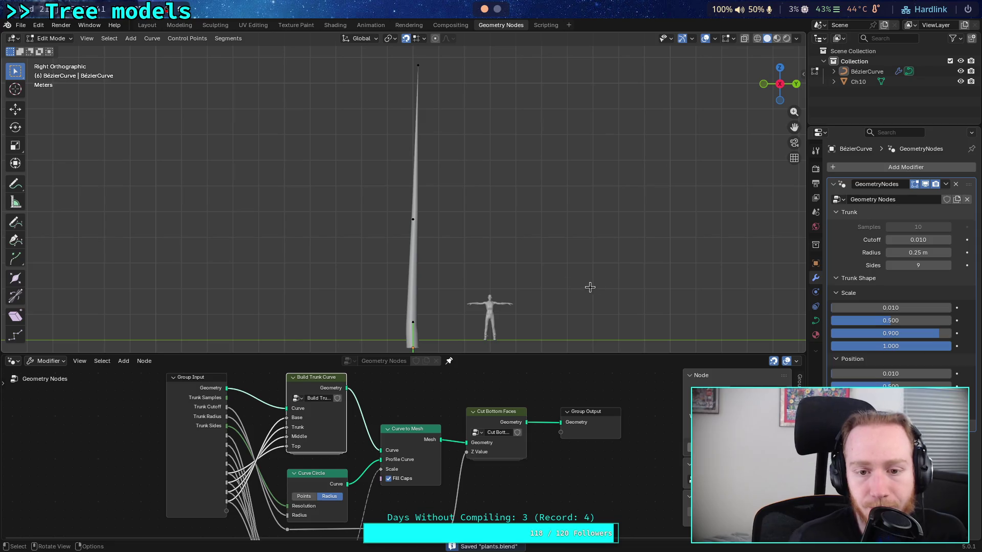
click(412, 219)
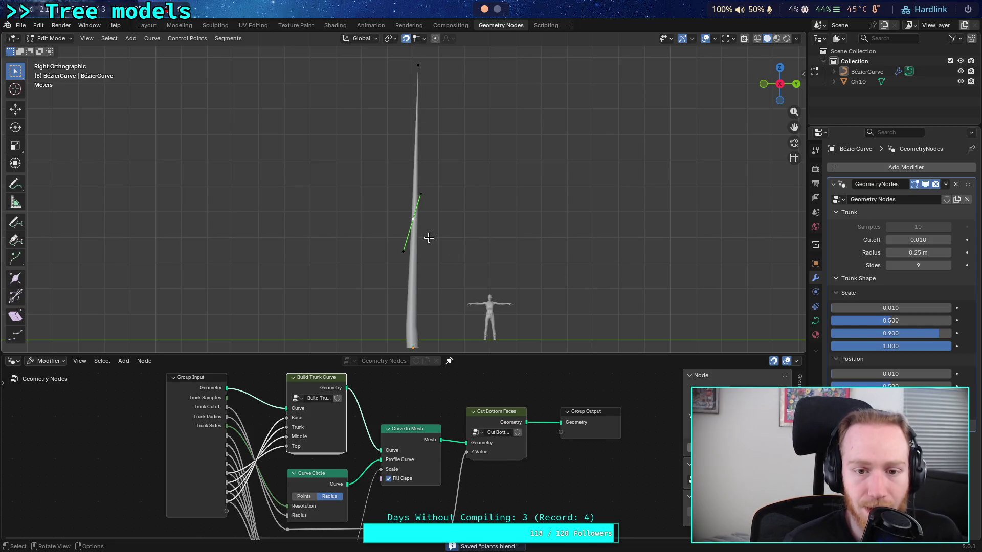
click(15, 222)
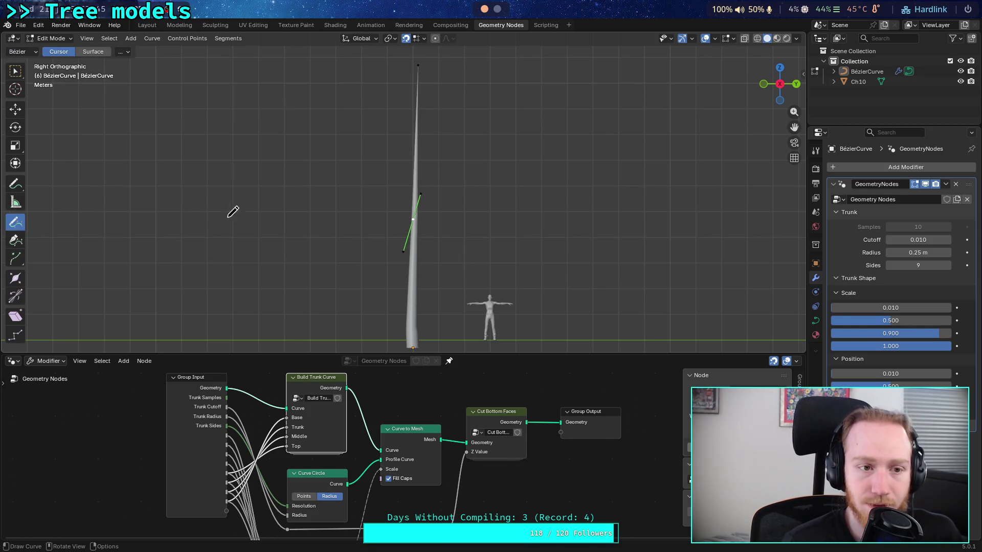
click(926, 184)
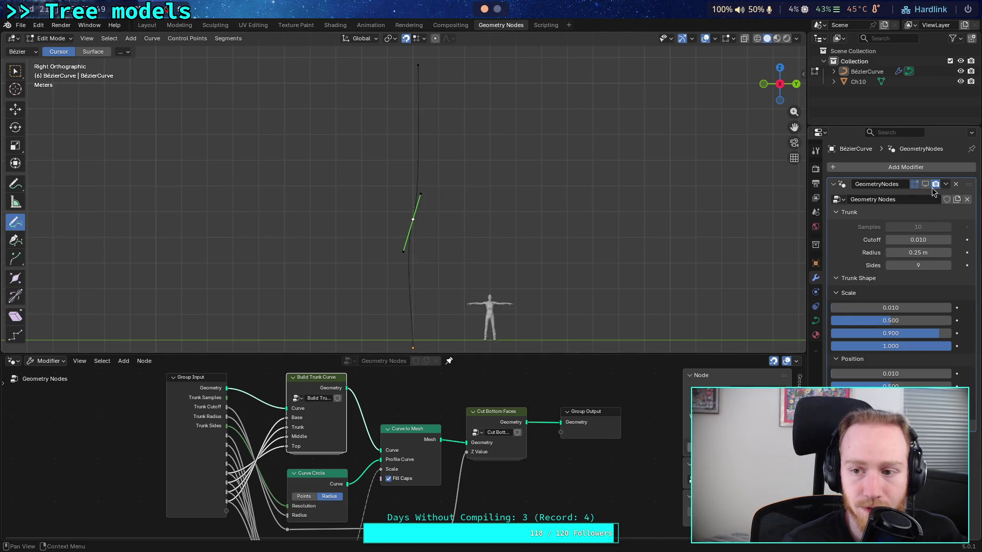
click(927, 185)
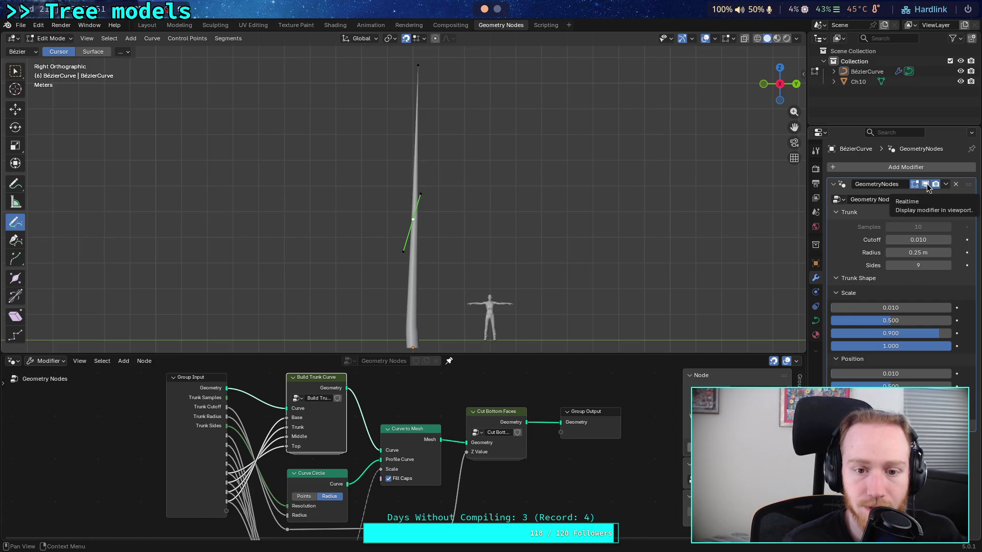
click(15, 240)
drag(399, 190, 438, 246)
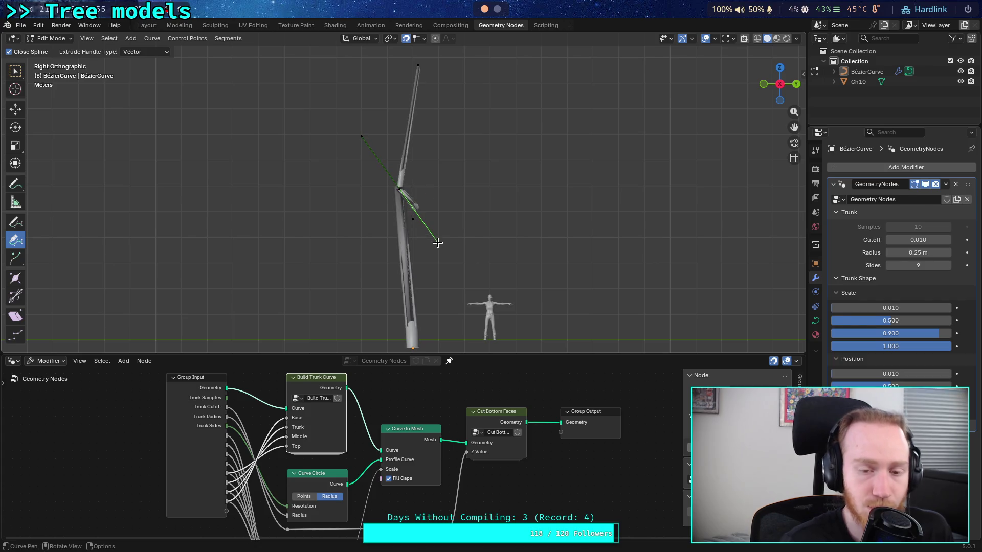
key(ctrl+z)
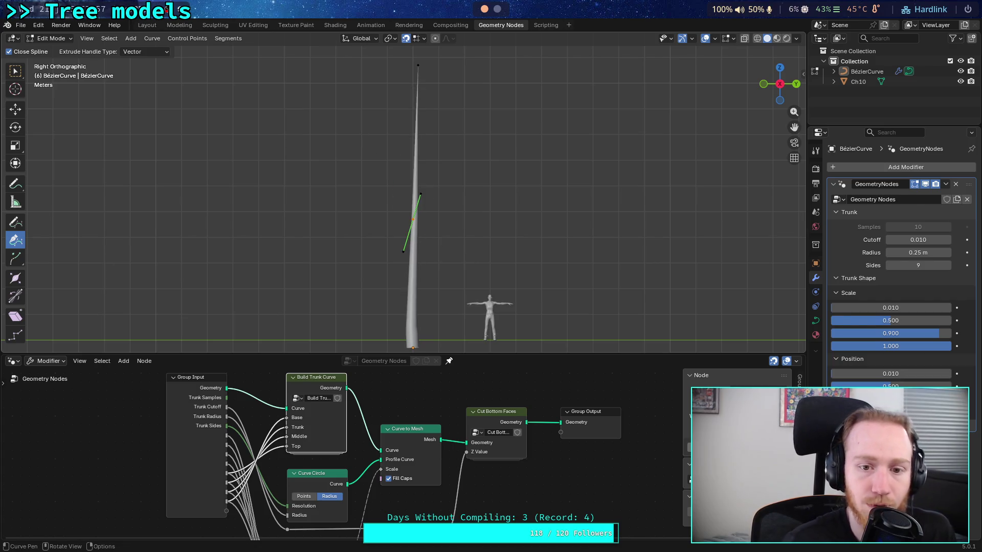
Move the middle point's upper handle until it sits up and to the right.
click(420, 194)
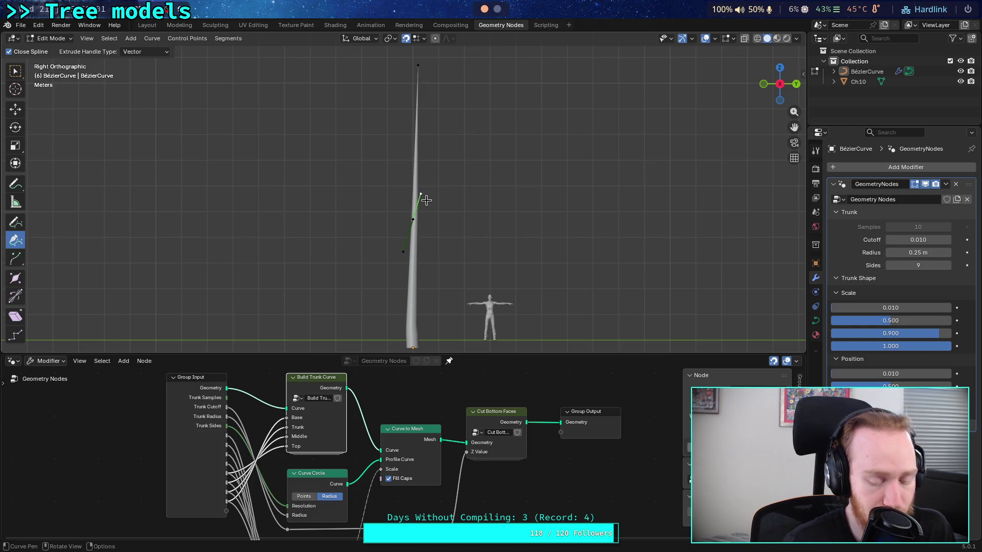
key(g)
click(423, 189)
scroll(423, 190, up, 2)
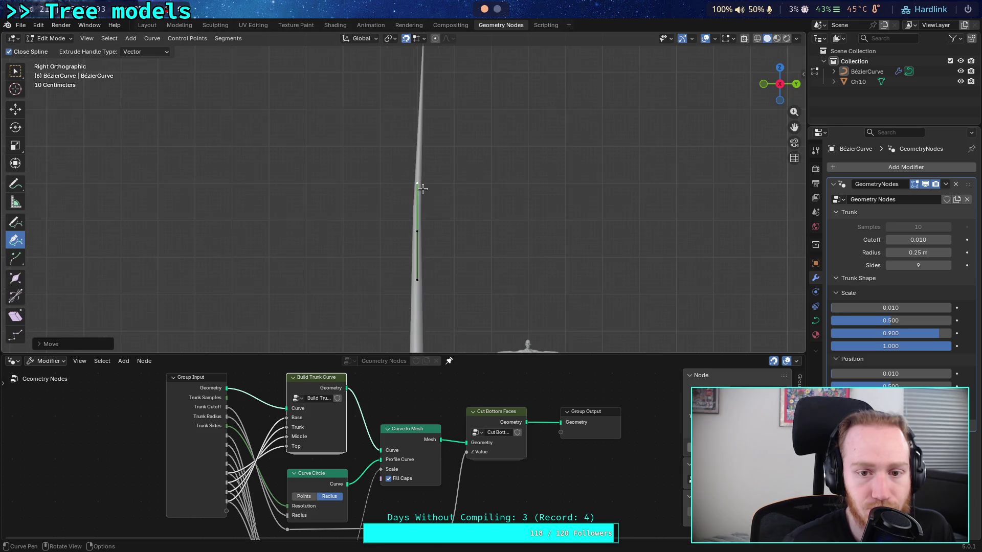
key(g)
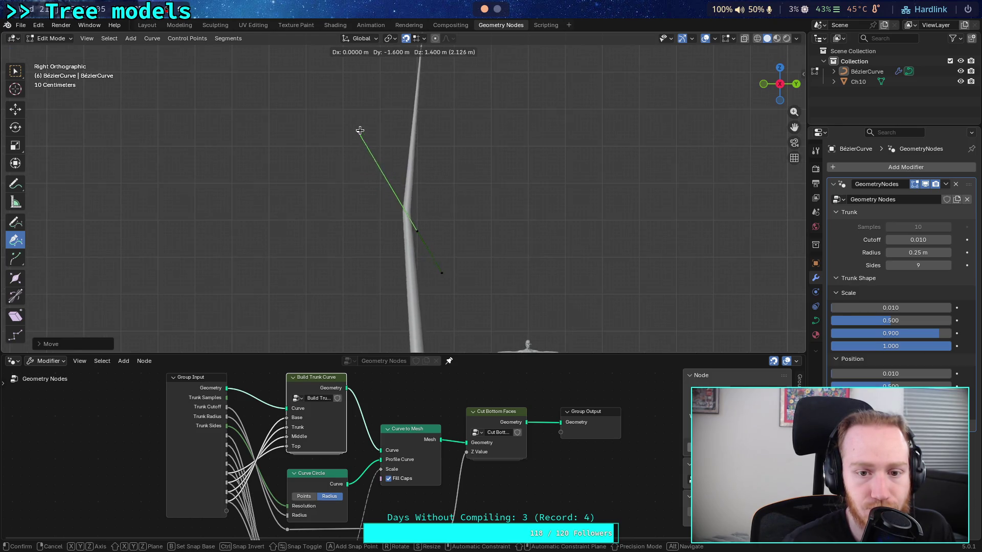
click(504, 113)
scroll(454, 154, down, 2)
key(g)
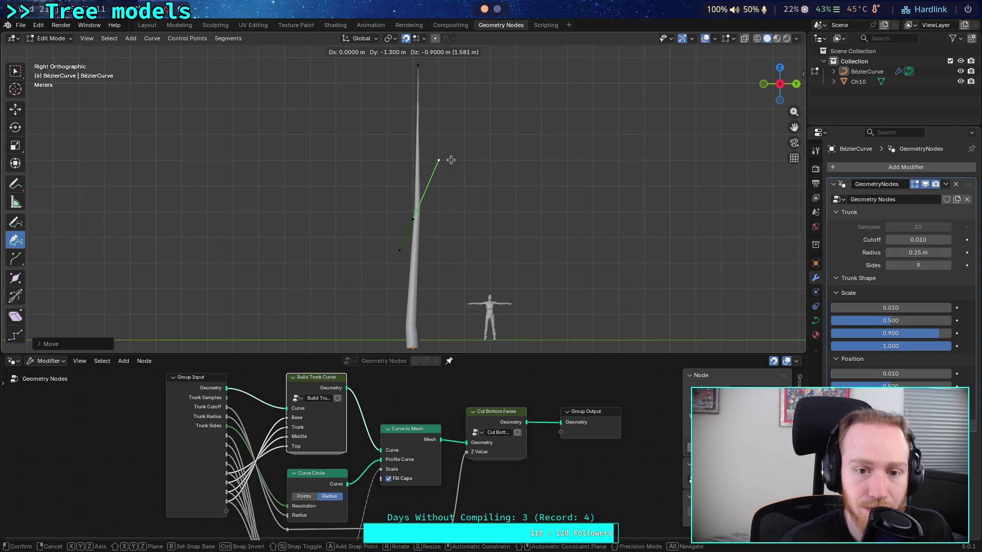
click(436, 162)
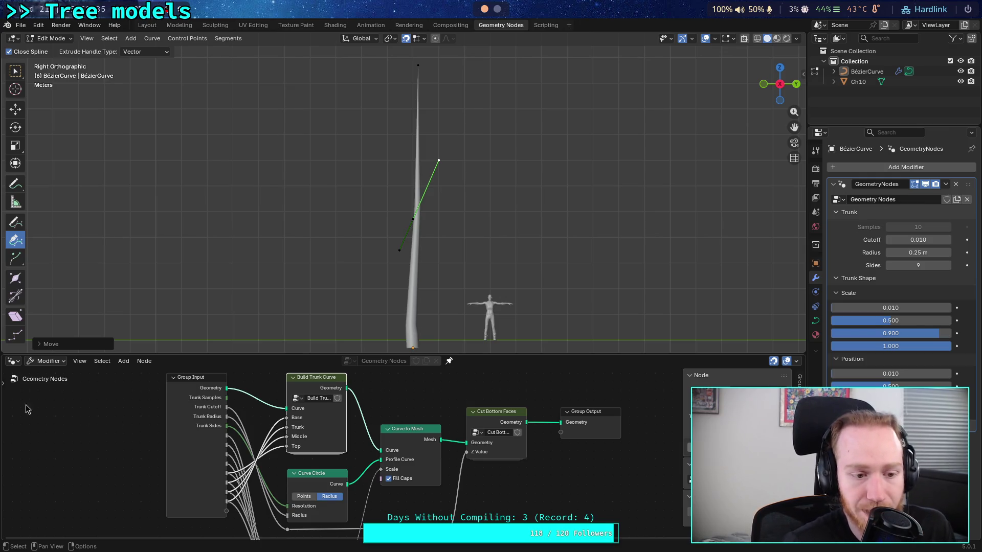
Open the Build Trunk Curve node group and shift Group Output right for room.
click(330, 384)
key(Tab)
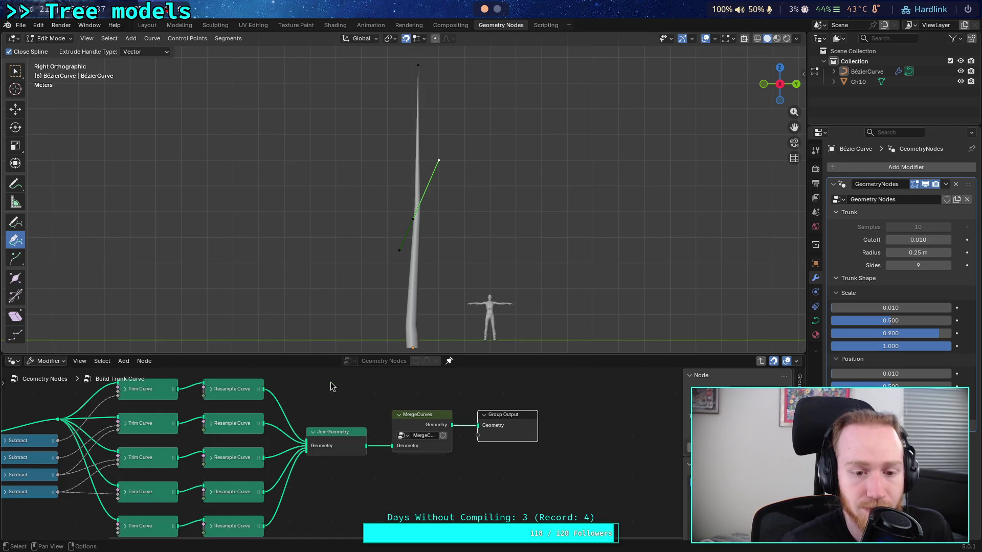
middle_drag(426, 405, 229, 404)
mouse_move(306, 423)
mouse_down()
mouse_move(390, 412)
mouse_move(409, 424)
mouse_up()
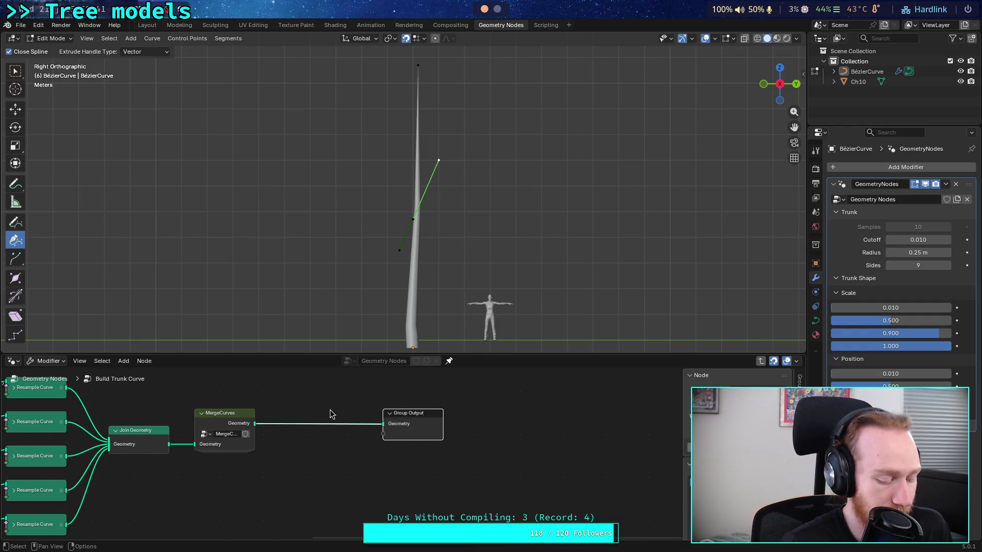
Insert a test Resample Curve node before the output and try counts from about 20 to 36.
key(shift+a)
text(resample)
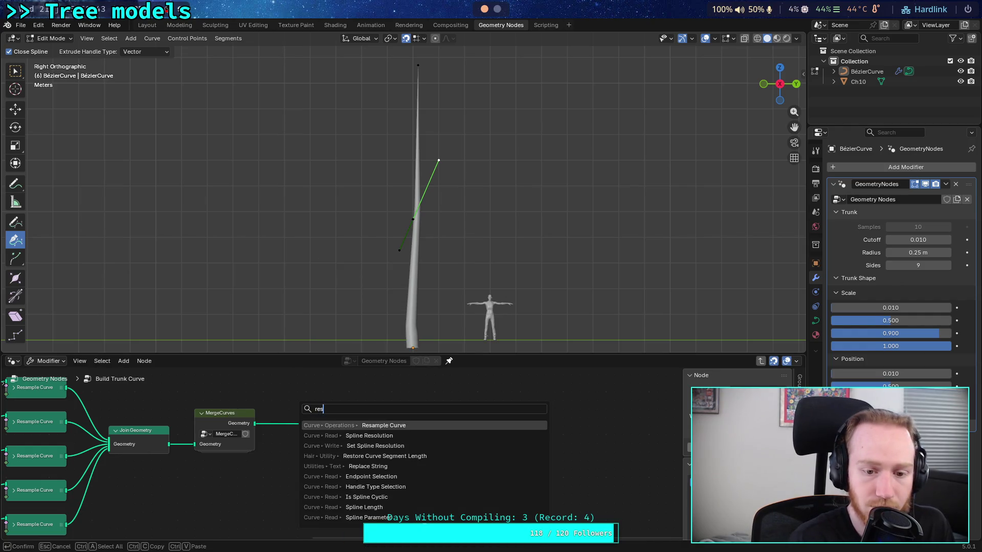
key(Return)
click(294, 411)
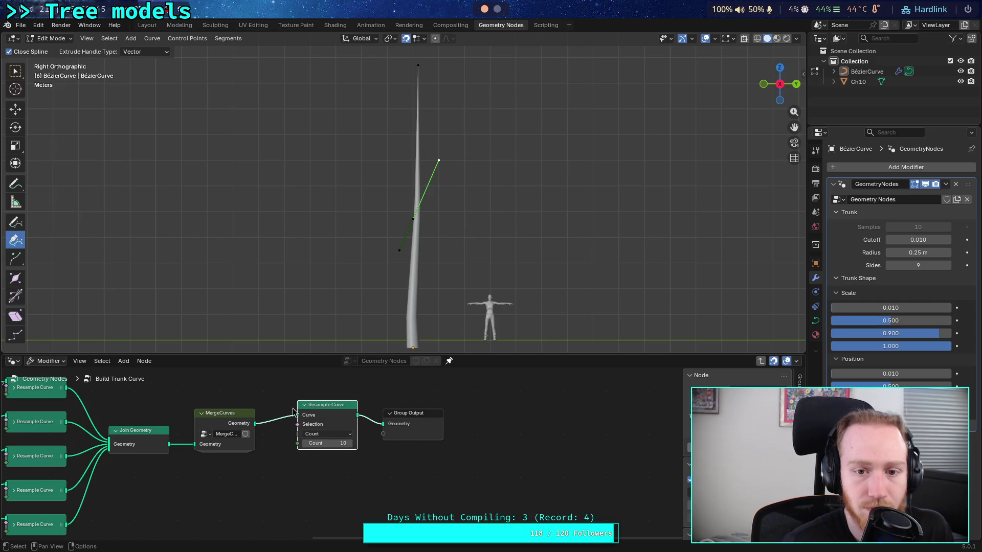
click(354, 443)
click(354, 443)
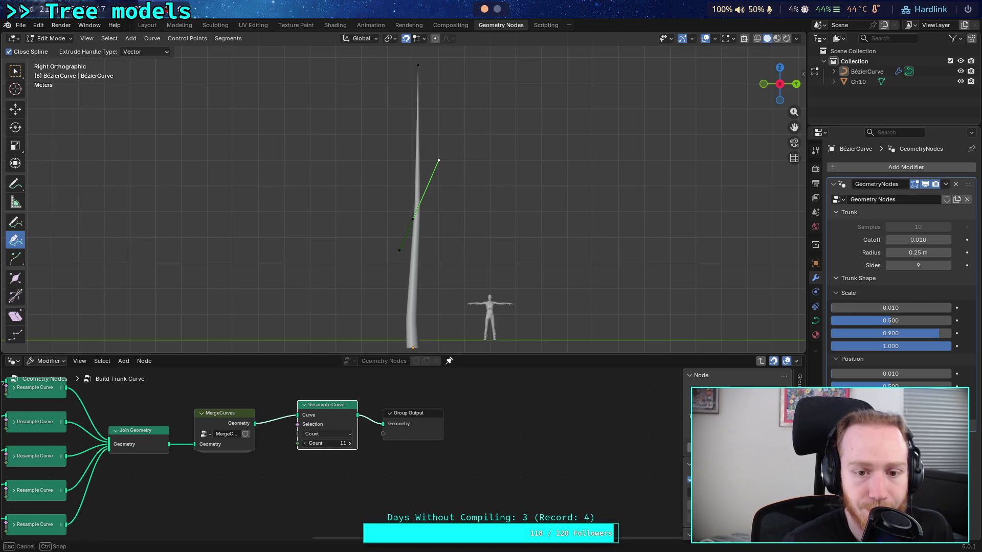
click(757, 38)
drag(327, 443, 347, 443)
scroll(420, 285, up, 2)
scroll(419, 285, up, 2)
scroll(420, 285, up, 2)
scroll(419, 285, down, 5)
drag(340, 443, 306, 447)
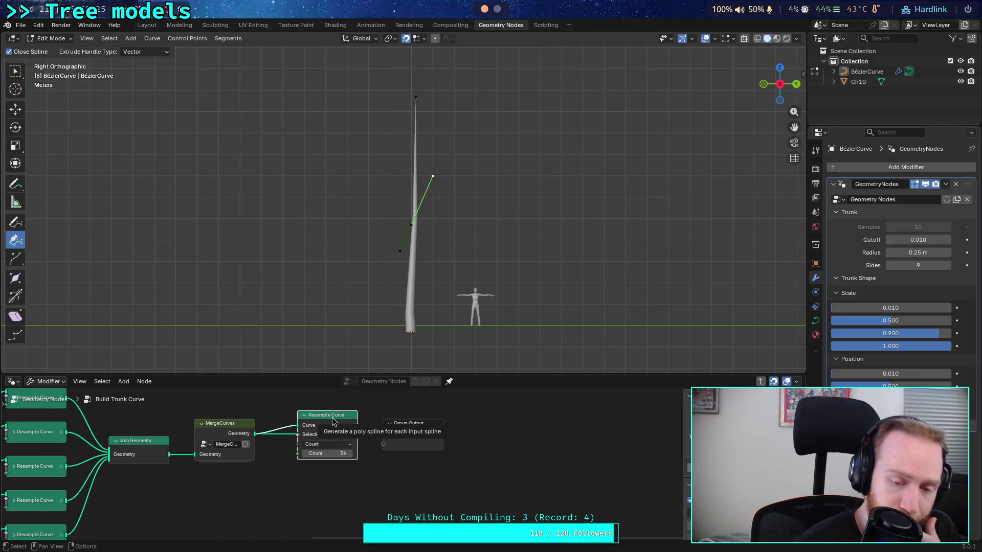
Remove the test Resample Curve node keeping the link, frame the group, and save.
key(ctrl+x)
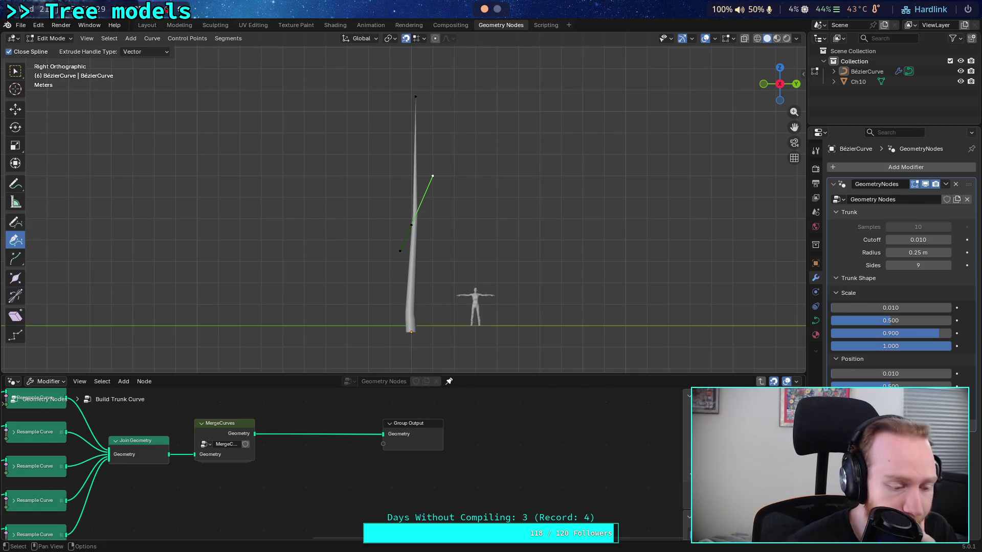
mouse_move(270, 441)
middle_down()
mouse_move(424, 432)
mouse_move(446, 443)
middle_up()
drag(396, 377, 397, 334)
key(b)
middle_drag(324, 390, 368, 388)
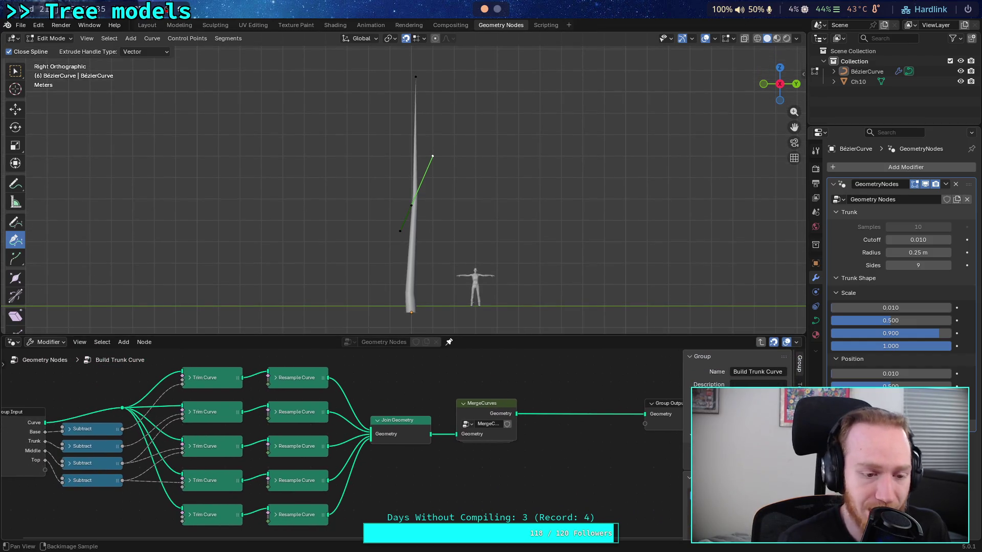
key(ctrl+s)
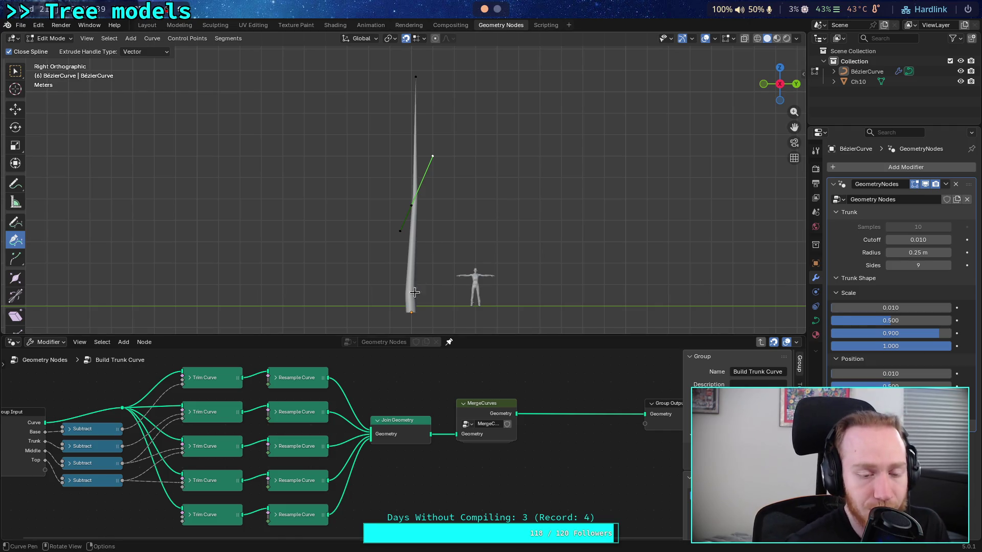
Switch the 3D viewport to Wireframe shading.
click(758, 38)
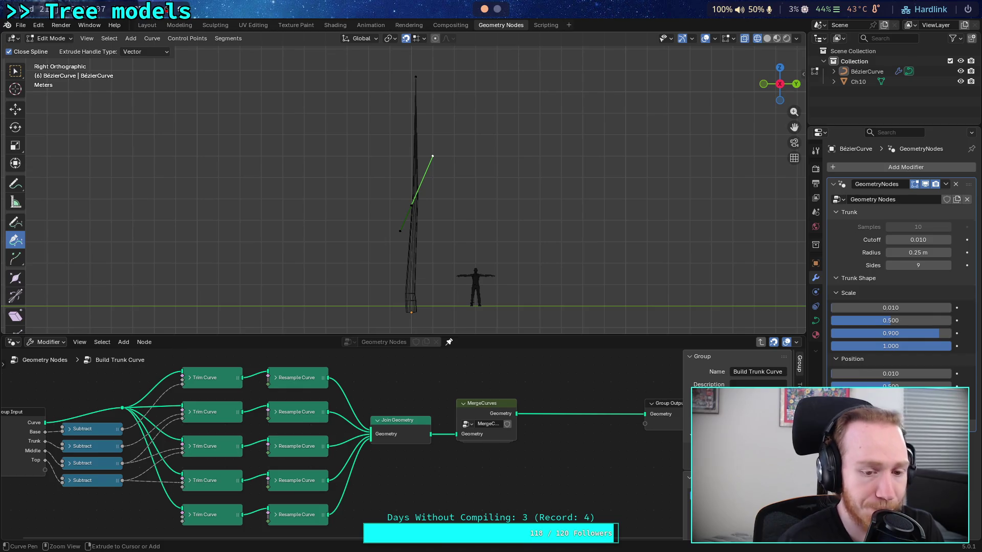
Save plants.blend, zoom to inspect the trunk, and expand the second Resample Curve node (Count 1).
key(ctrl+s)
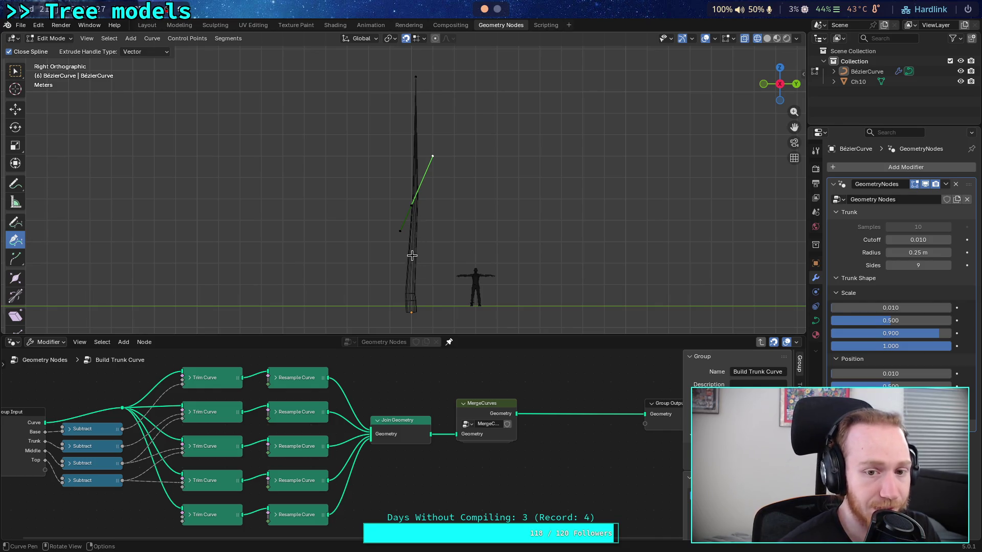
scroll(412, 156, up, 4)
scroll(411, 155, up, 2)
scroll(430, 143, down, 8)
scroll(419, 157, up, 2)
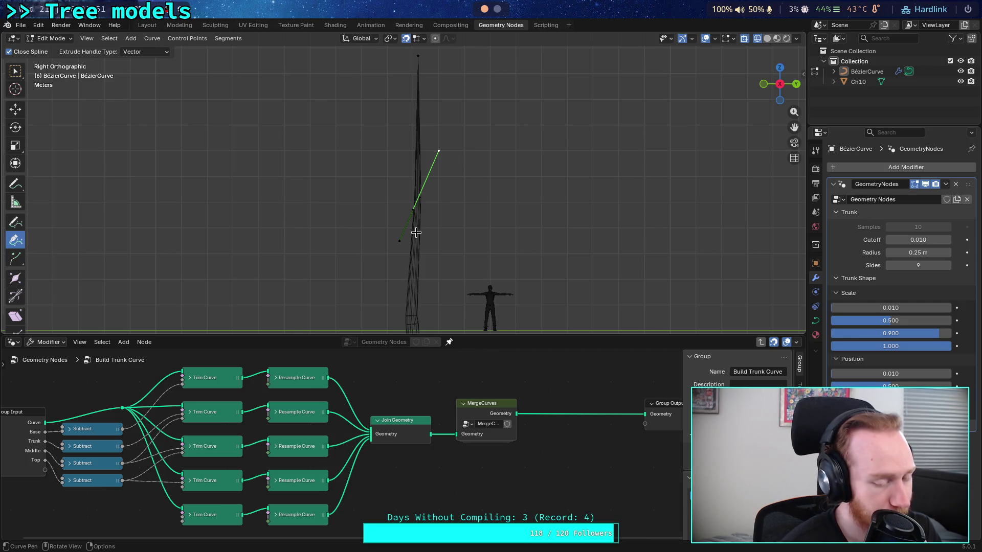
click(279, 417)
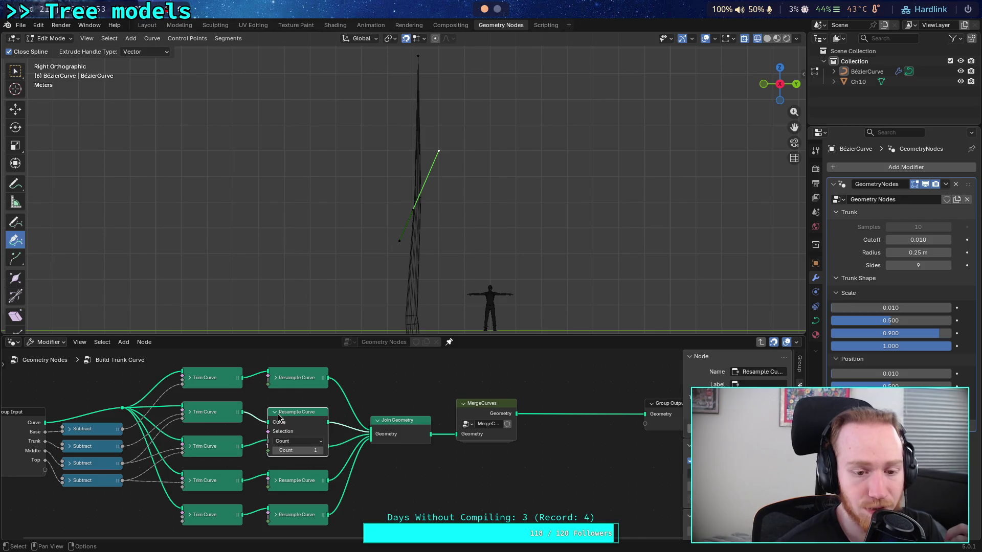
Raise the second and third Resample Curve sections' counts to 4.
click(321, 451)
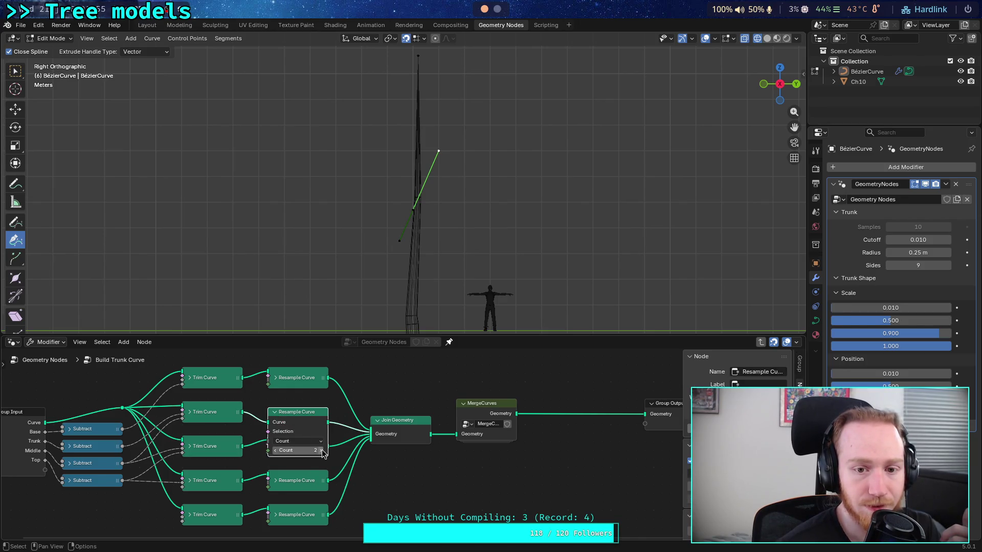
click(321, 450)
click(321, 451)
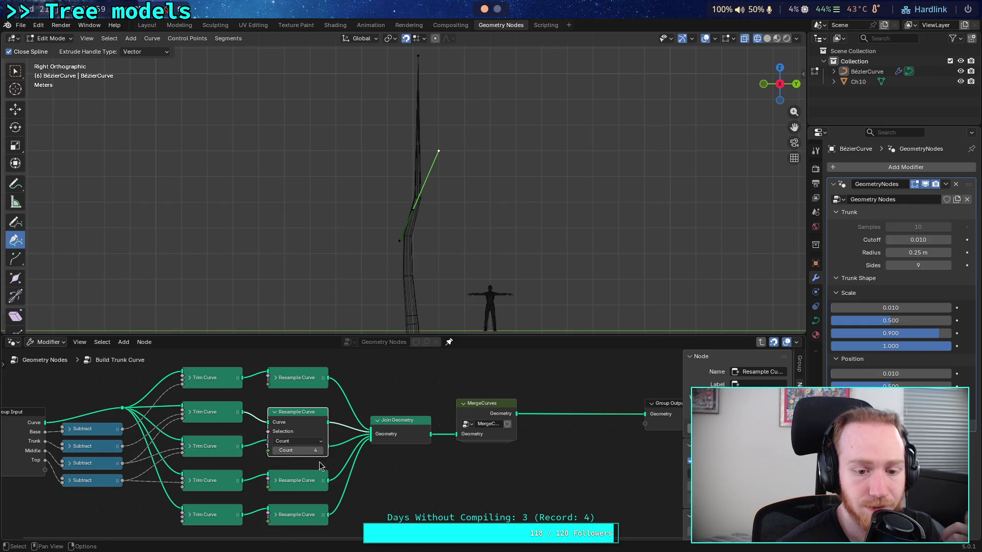
click(275, 413)
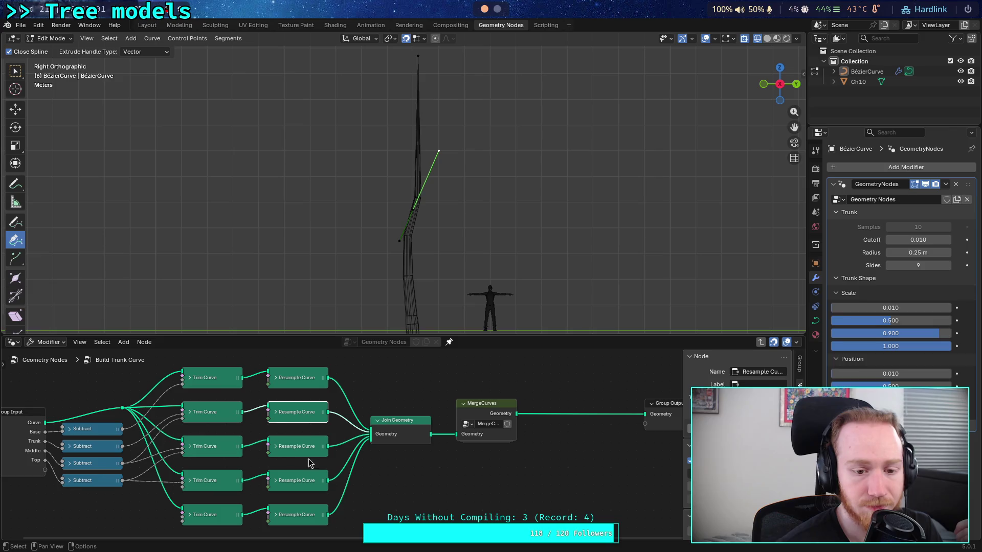
click(276, 448)
click(321, 485)
click(321, 484)
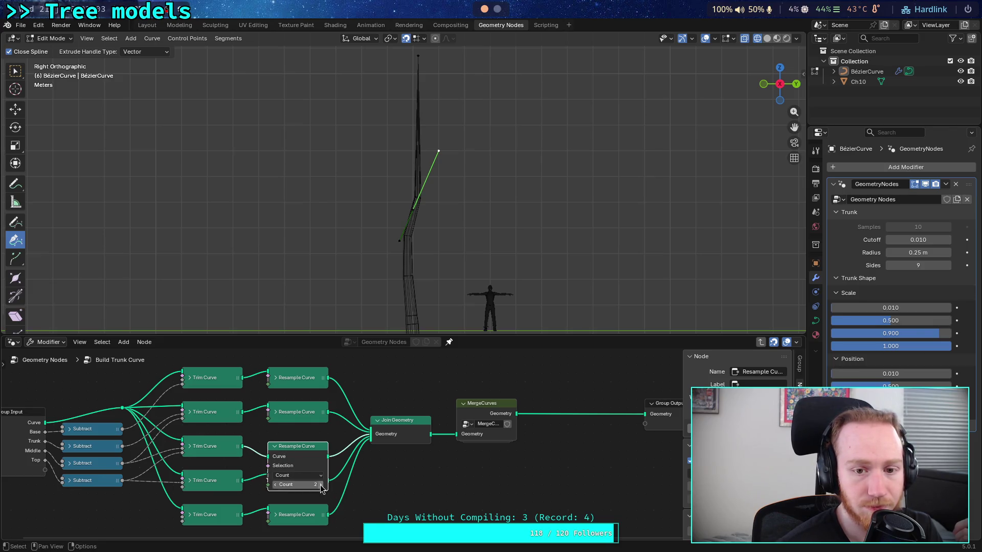
click(321, 485)
click(321, 484)
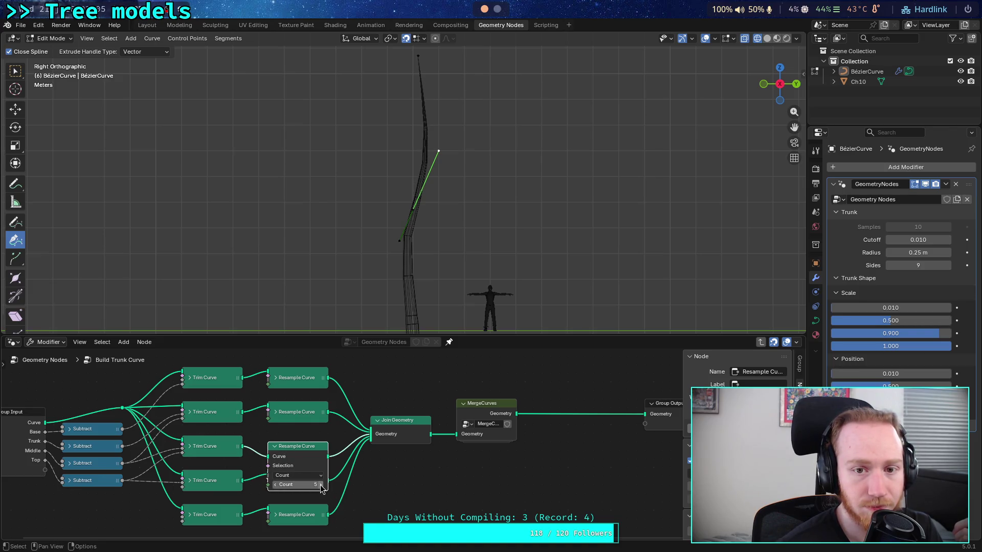
click(275, 447)
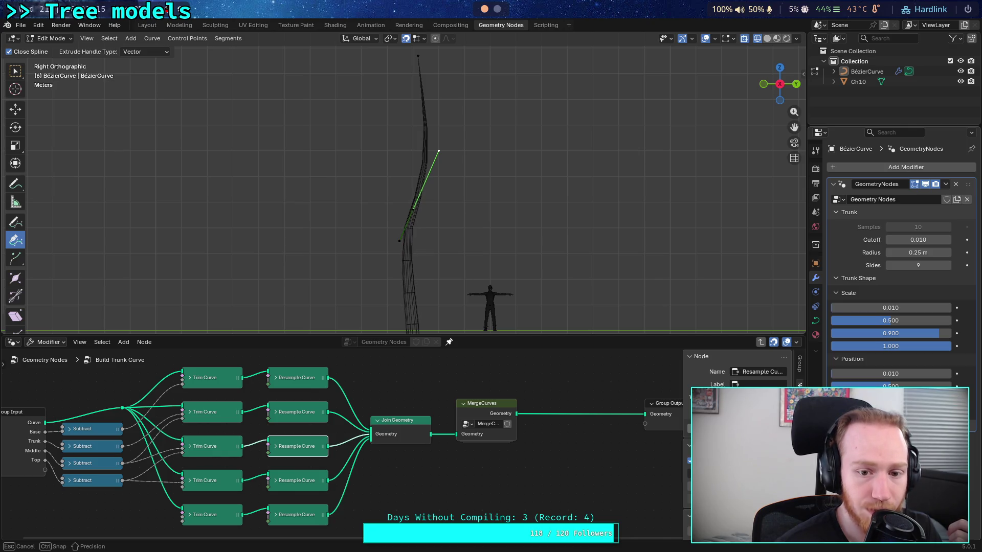
Lower the second trunk Position to 0.335 and set the first Position to 0.010.
mouse_move(891, 386)
mouse_down()
mouse_move(872, 386)
mouse_move(900, 386)
mouse_move(866, 386)
mouse_up()
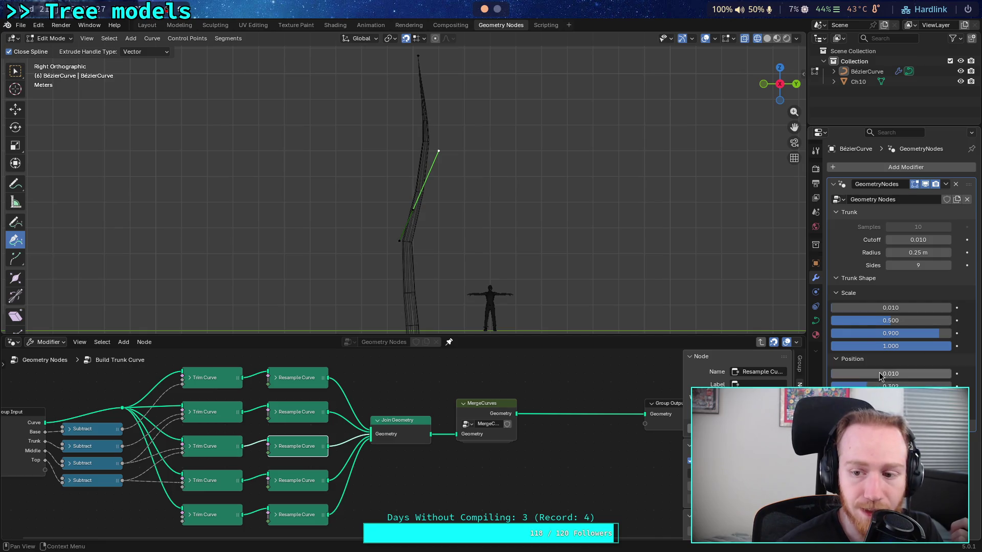
mouse_move(941, 374)
mouse_down()
mouse_move(951, 374)
mouse_move(942, 374)
mouse_up()
click(915, 374)
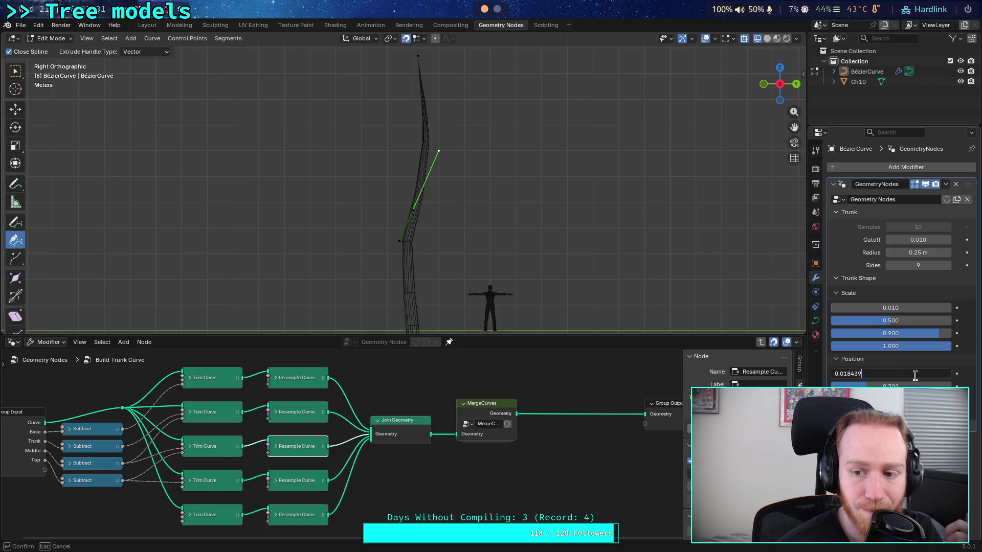
key(BackSpace)
key(BackSpace)
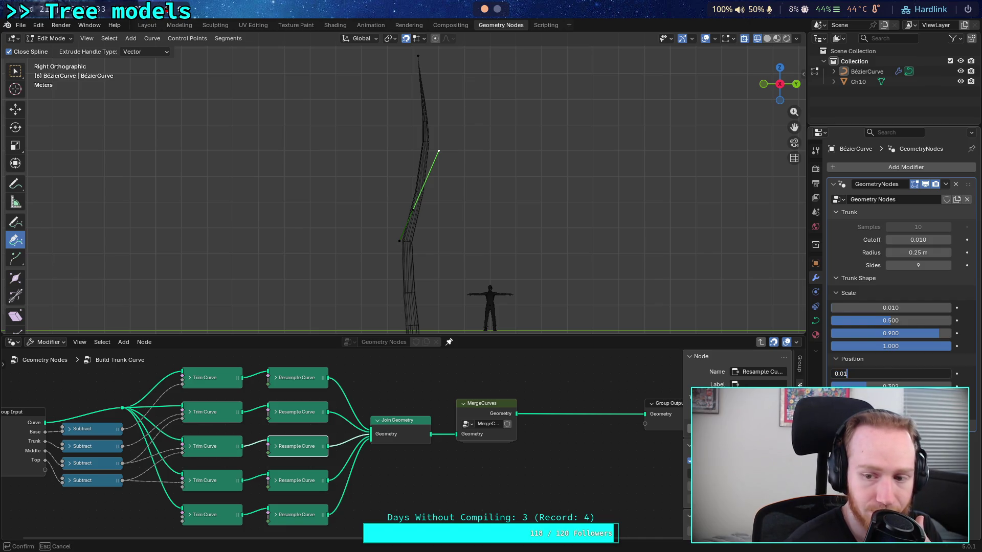
key(Return)
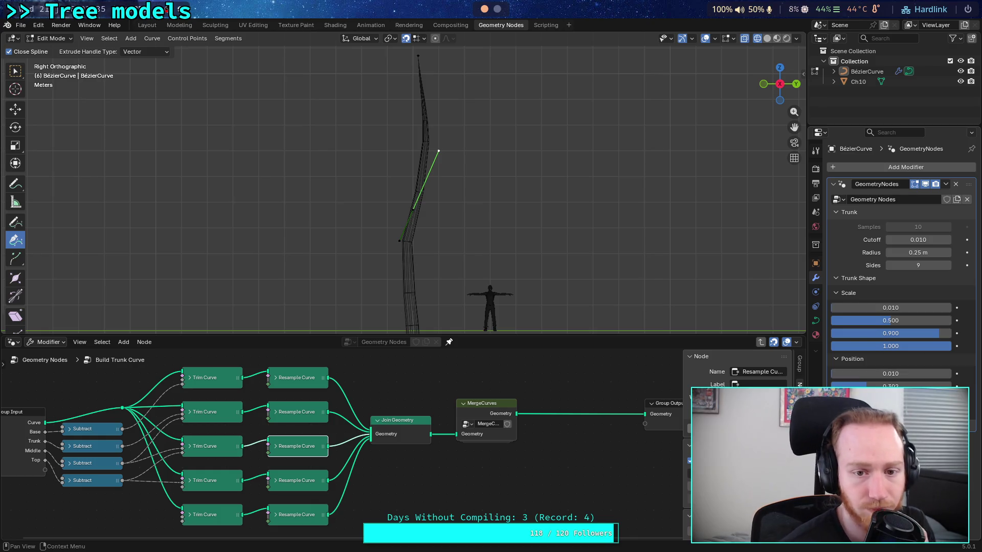
Retune the third section's resample count, trying 8, and settle on 4.
click(275, 447)
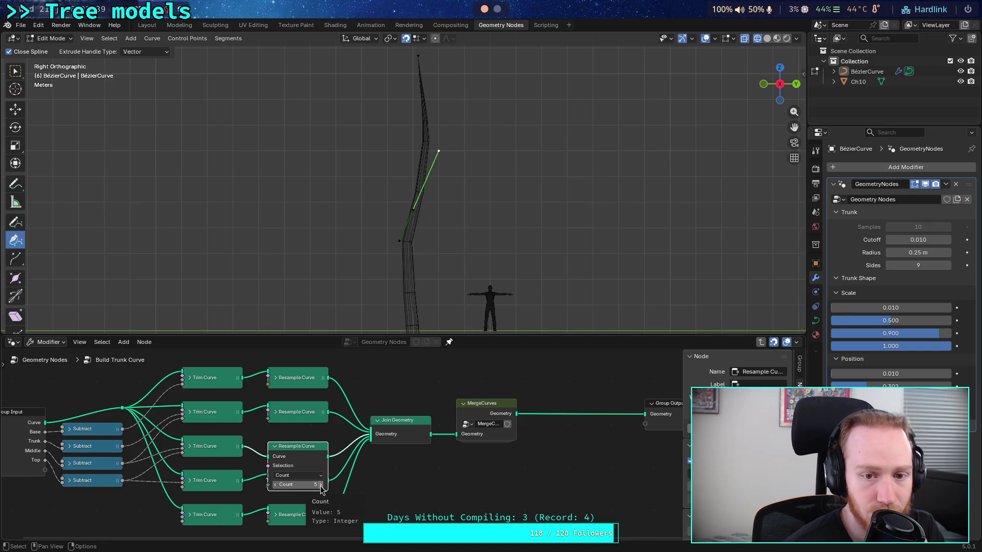
drag(321, 489, 337, 486)
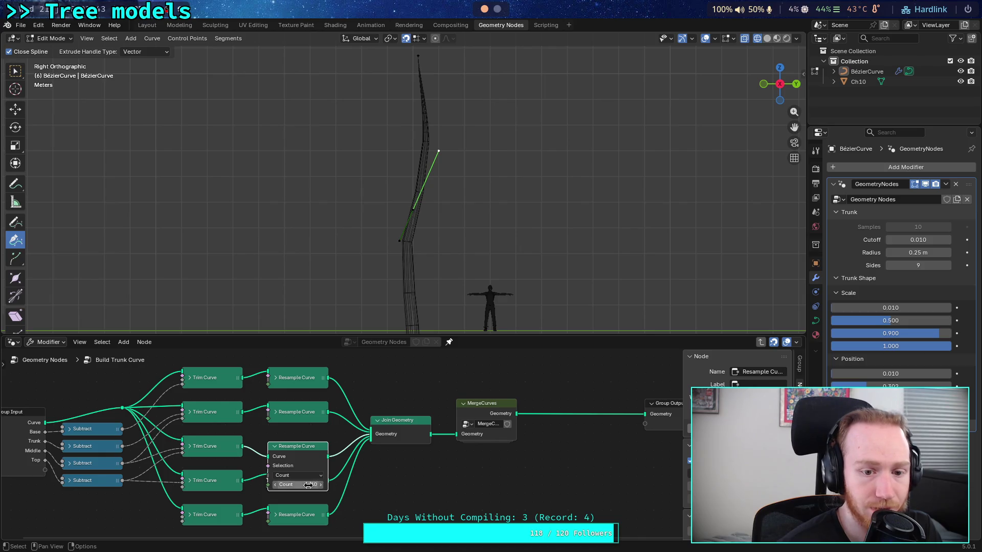
click(275, 486)
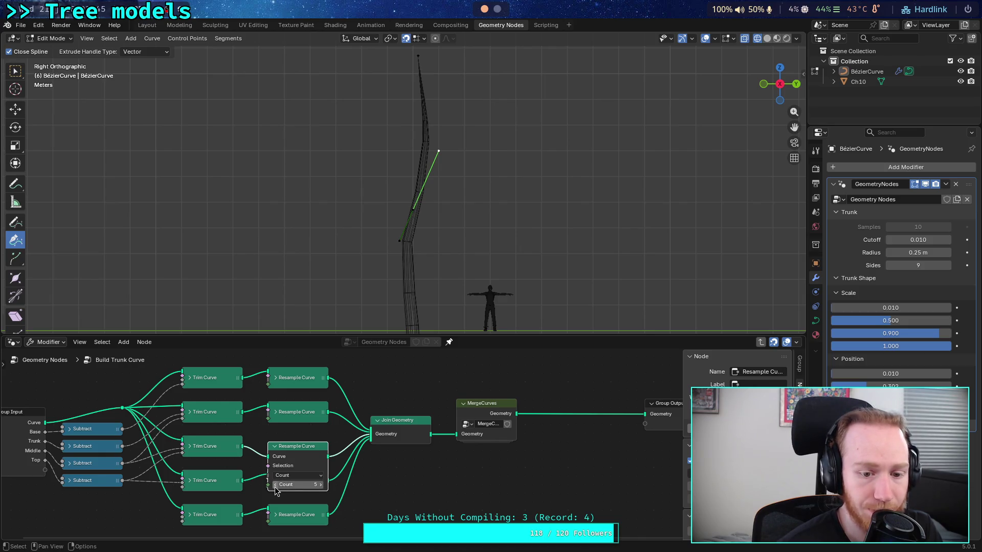
click(275, 447)
click(275, 412)
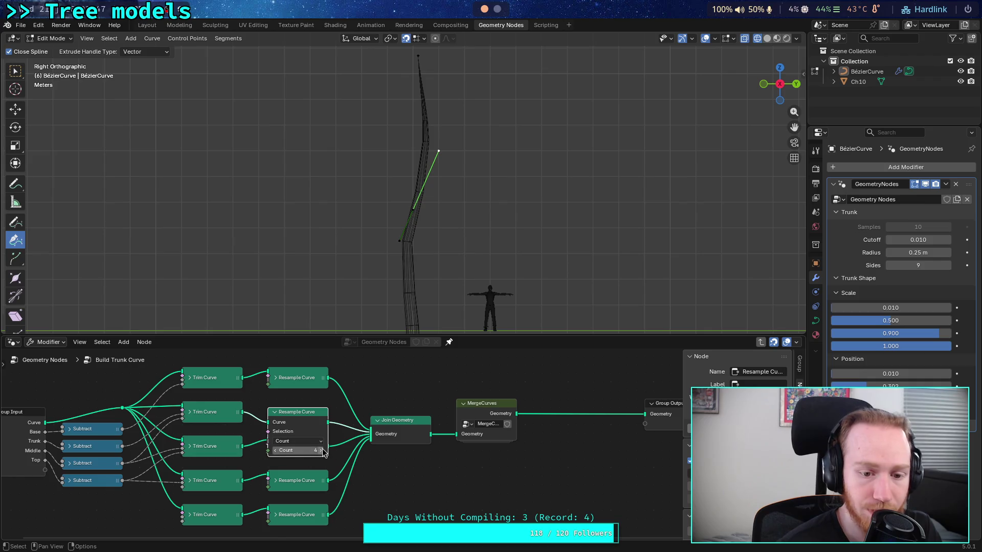
click(275, 412)
click(275, 446)
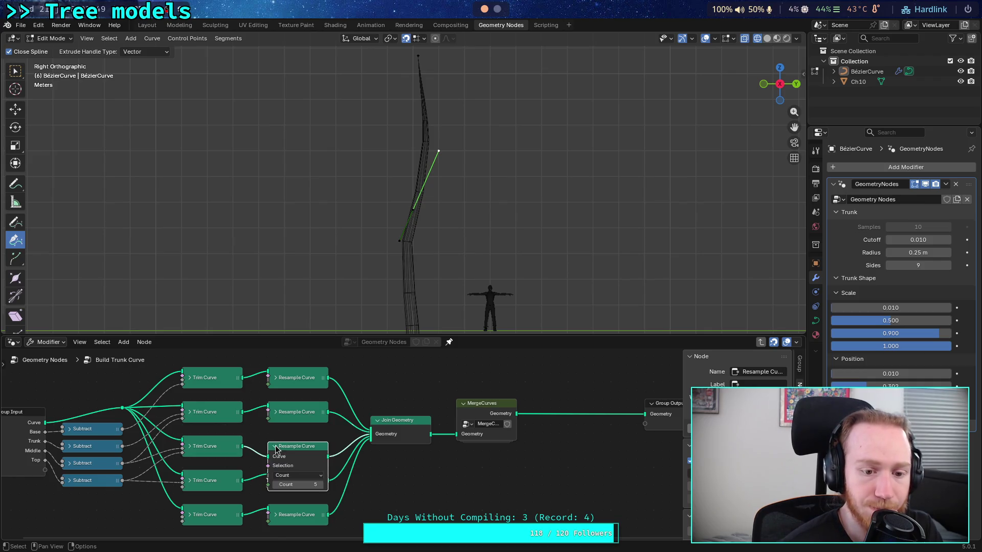
drag(302, 483, 284, 490)
drag(323, 489, 331, 488)
drag(890, 387, 902, 387)
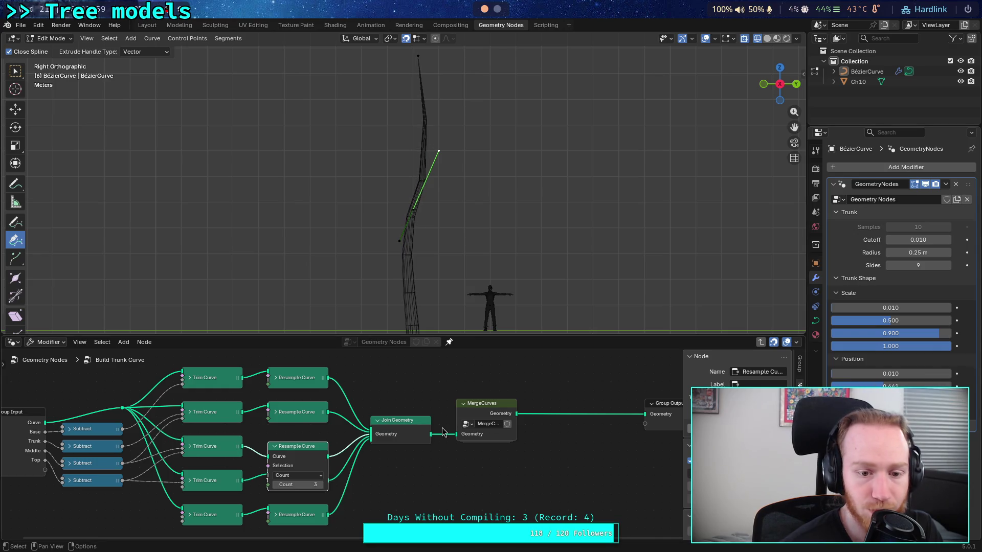
click(322, 485)
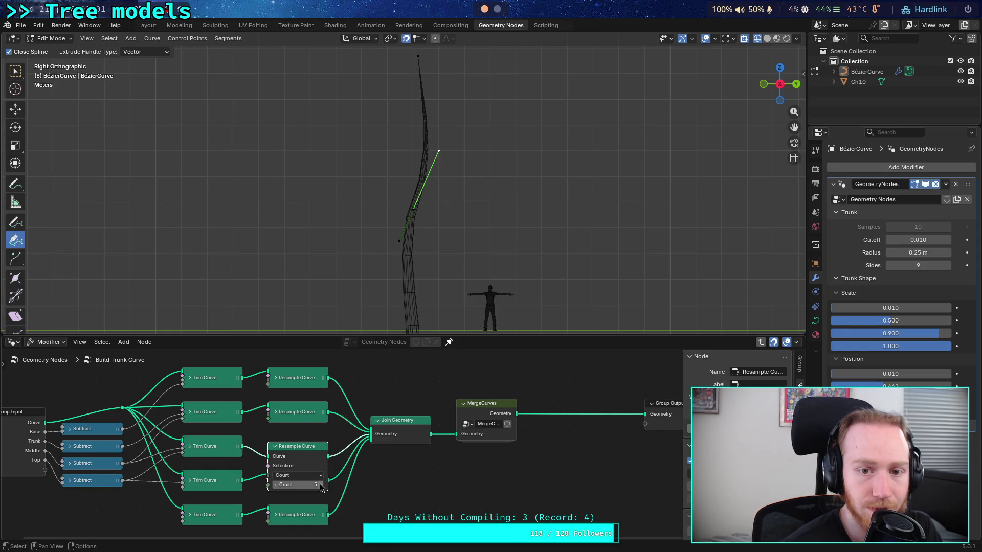
Return the second section's count to 4, save plants.blend, and raise the second Scale.
click(274, 446)
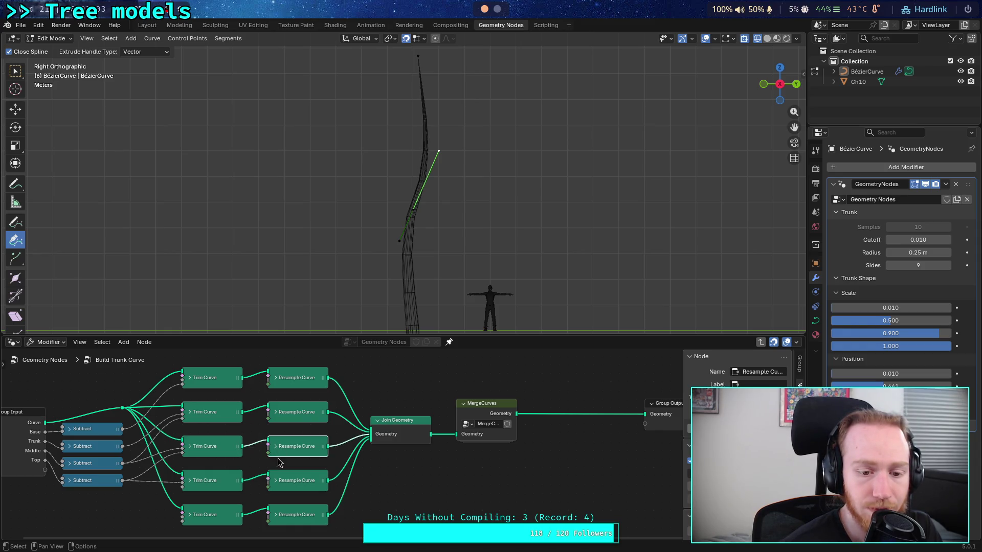
click(276, 481)
click(276, 481)
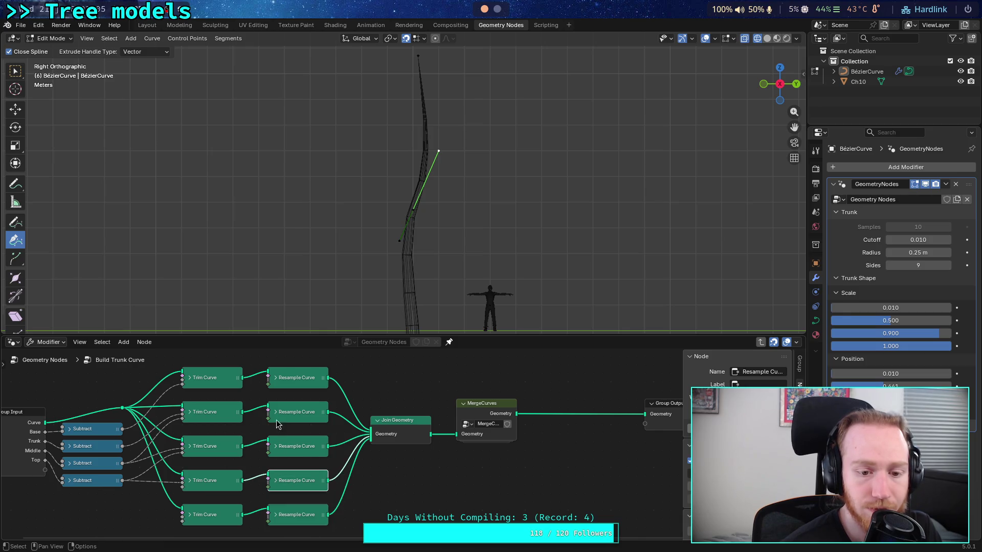
click(275, 413)
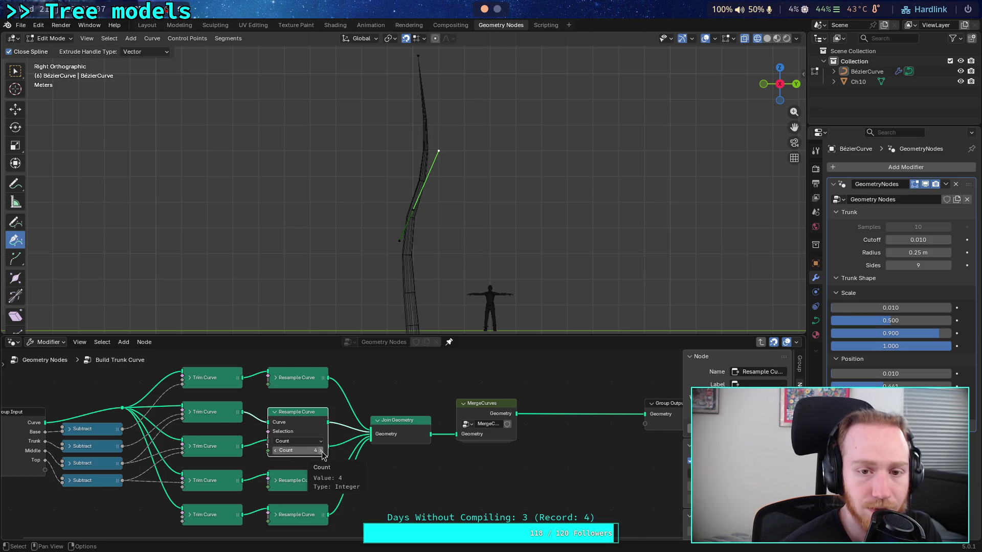
click(320, 451)
click(321, 450)
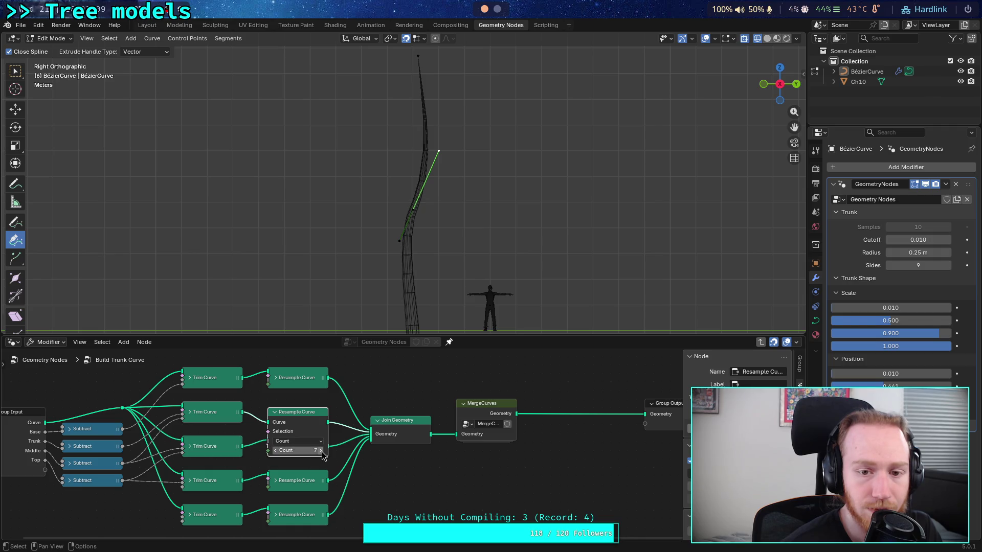
click(275, 452)
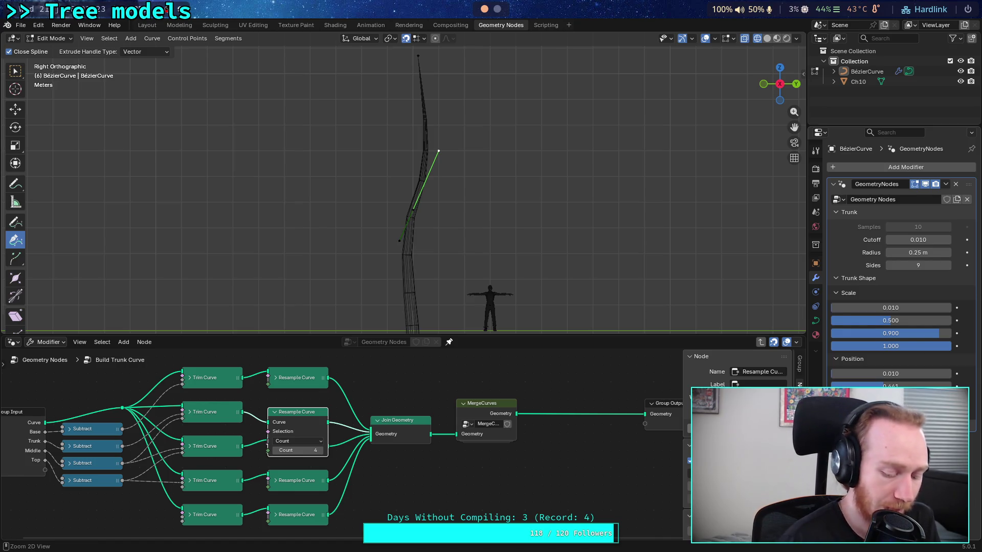
key(ctrl+s)
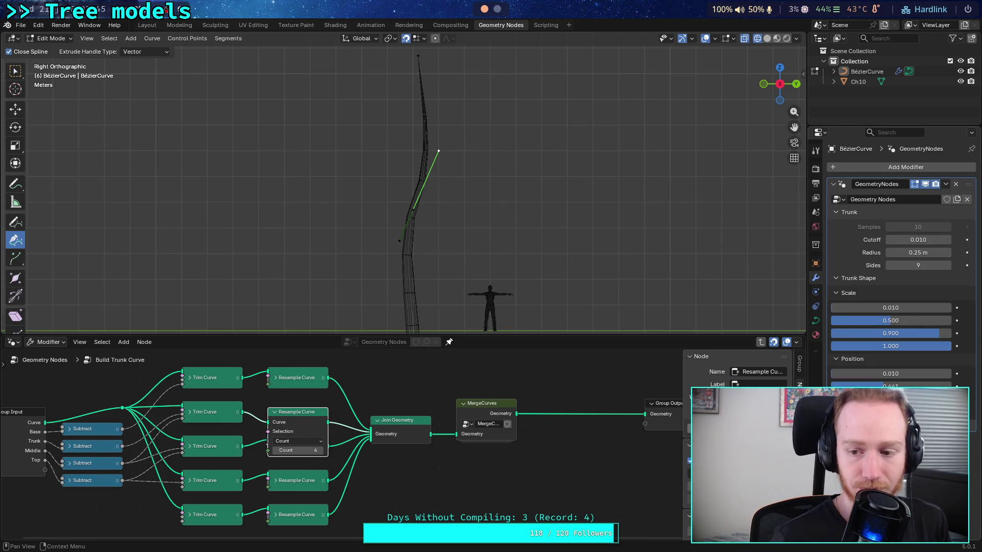
mouse_move(900, 321)
mouse_down()
mouse_move(946, 321)
mouse_move(900, 321)
mouse_move(934, 321)
mouse_move(921, 320)
mouse_up()
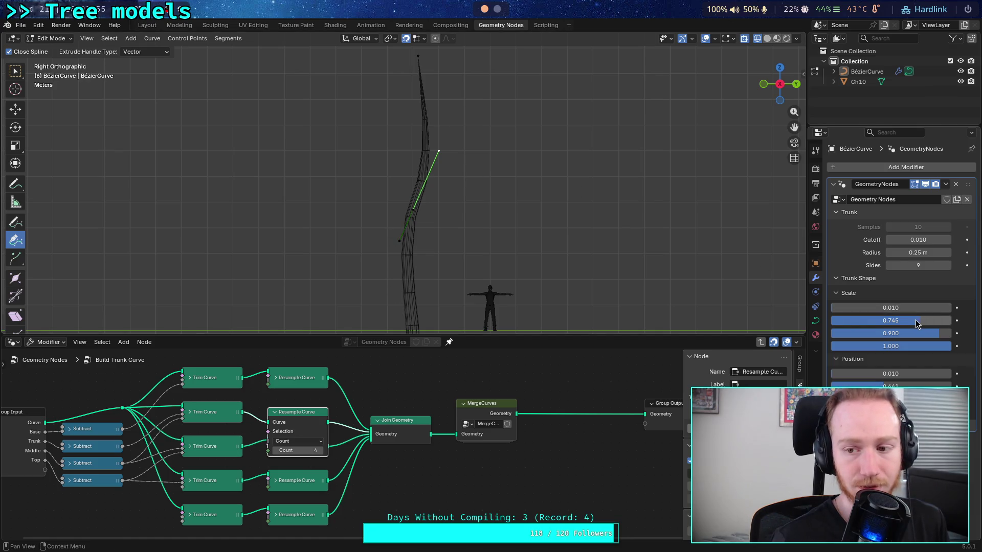
Bring the lower Resample Curve nodes into view and drop the second section's count to 1.
click(275, 480)
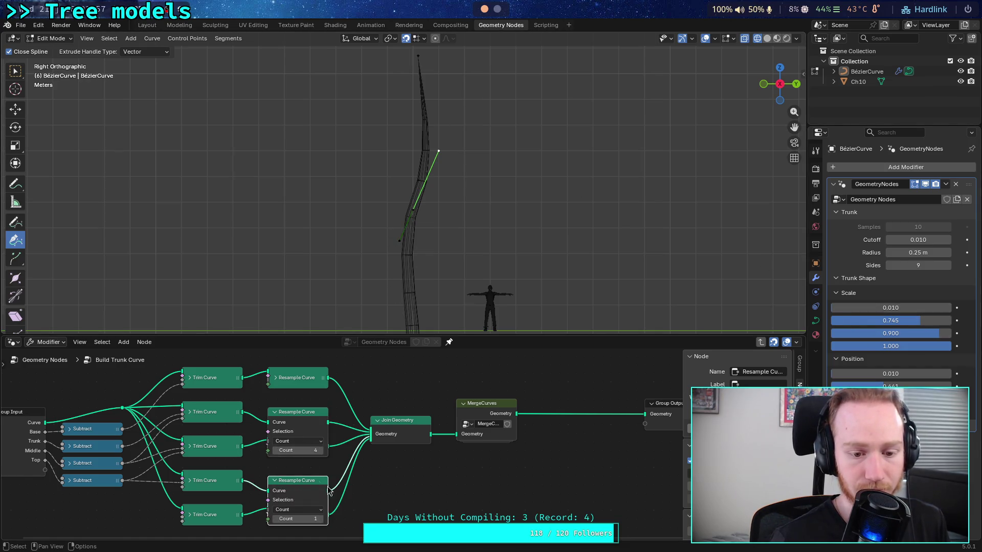
click(274, 481)
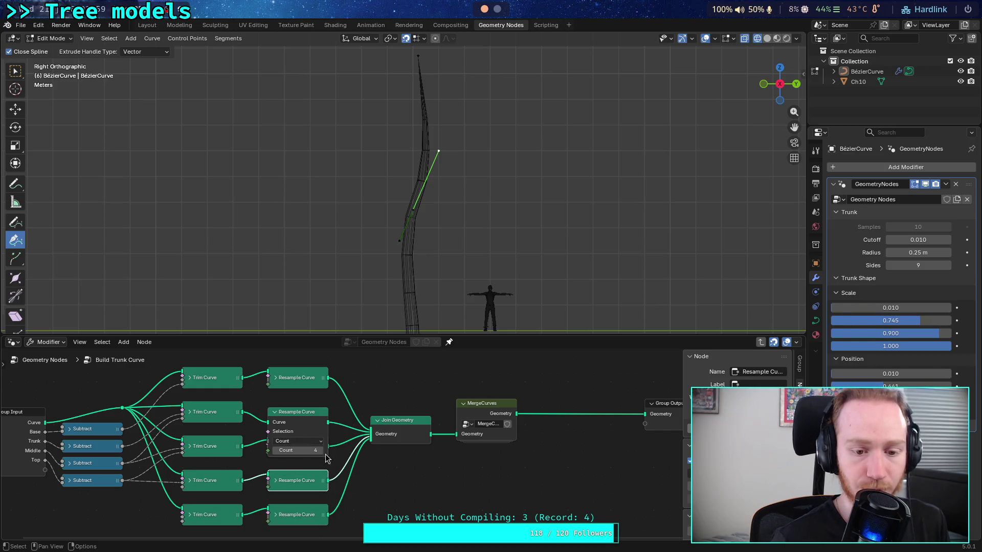
click(280, 386)
key(h)
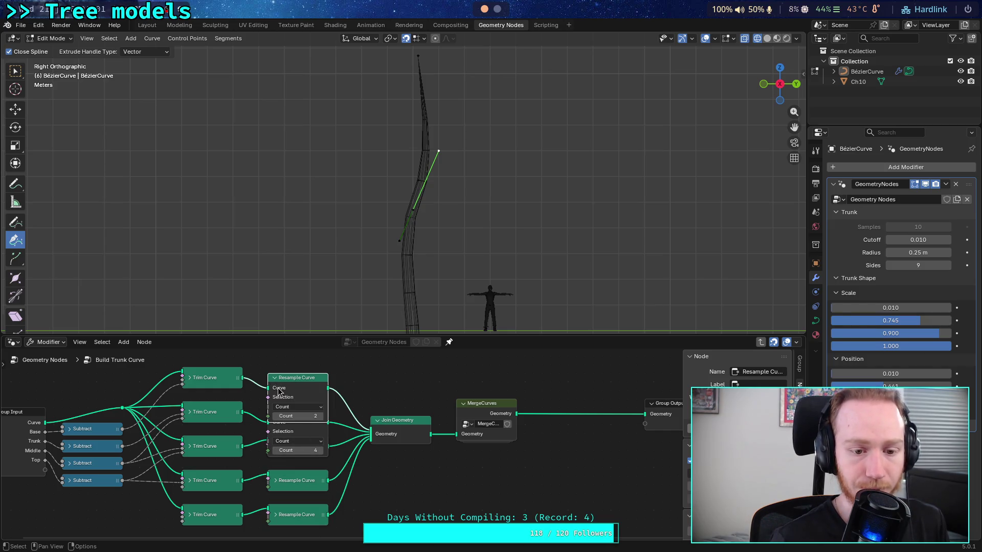
key(h)
mouse_move(342, 457)
middle_down()
mouse_move(368, 411)
mouse_move(372, 429)
middle_up()
click(306, 454)
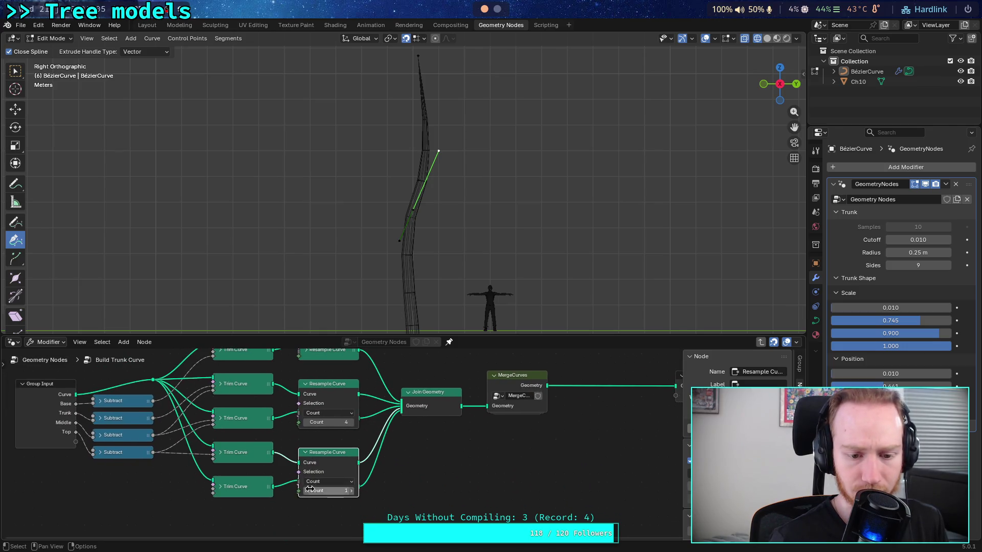
click(305, 453)
mouse_move(314, 407)
middle_down()
mouse_move(314, 435)
mouse_move(314, 418)
middle_up()
click(305, 434)
click(306, 434)
click(305, 435)
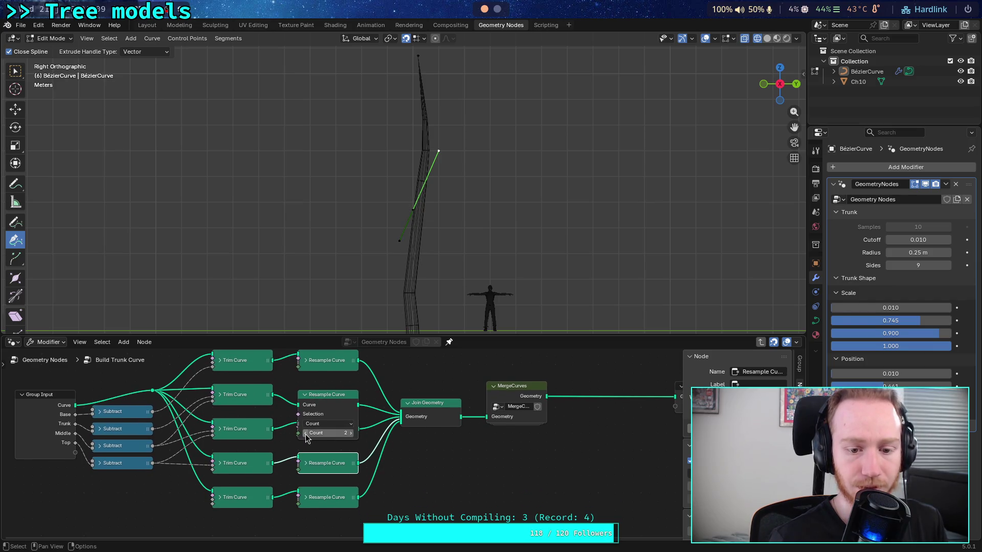
click(305, 396)
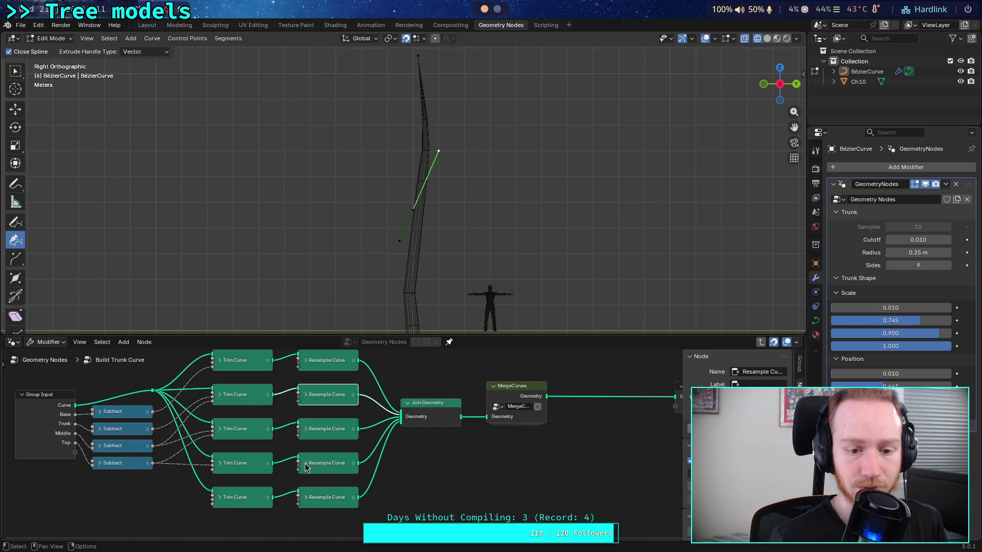
Lower the third section's count to 1, raise it to 5, and increase the second Scale.
click(306, 429)
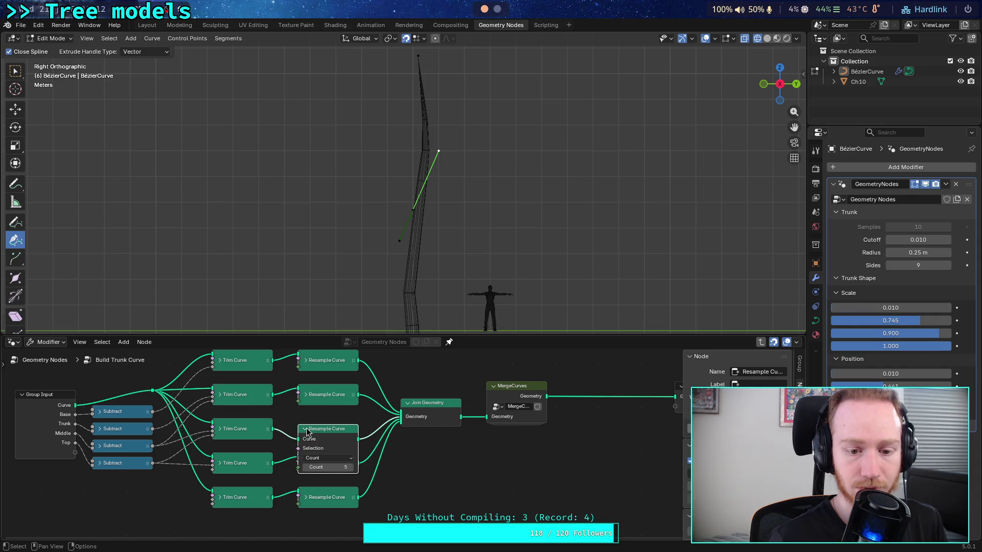
click(306, 468)
click(306, 468)
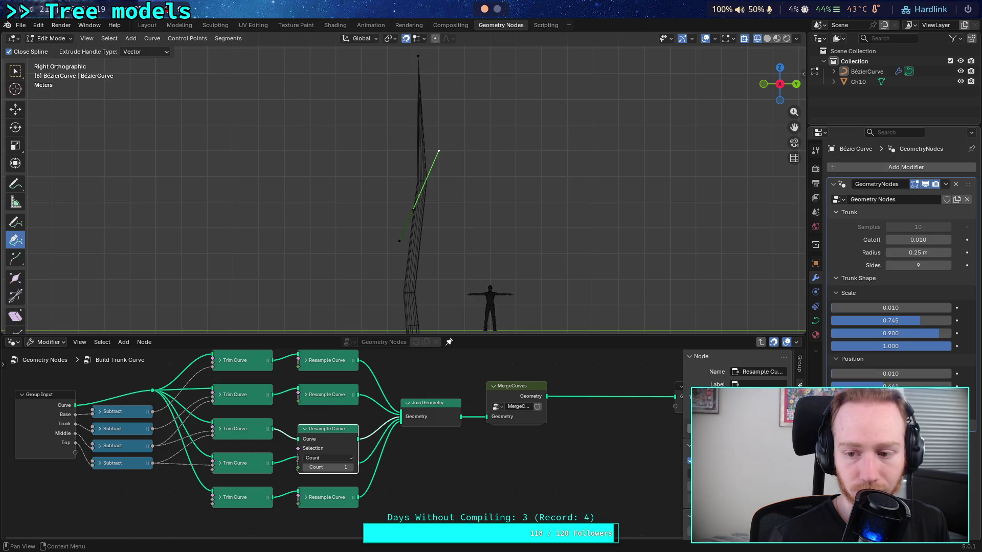
drag(890, 386, 904, 386)
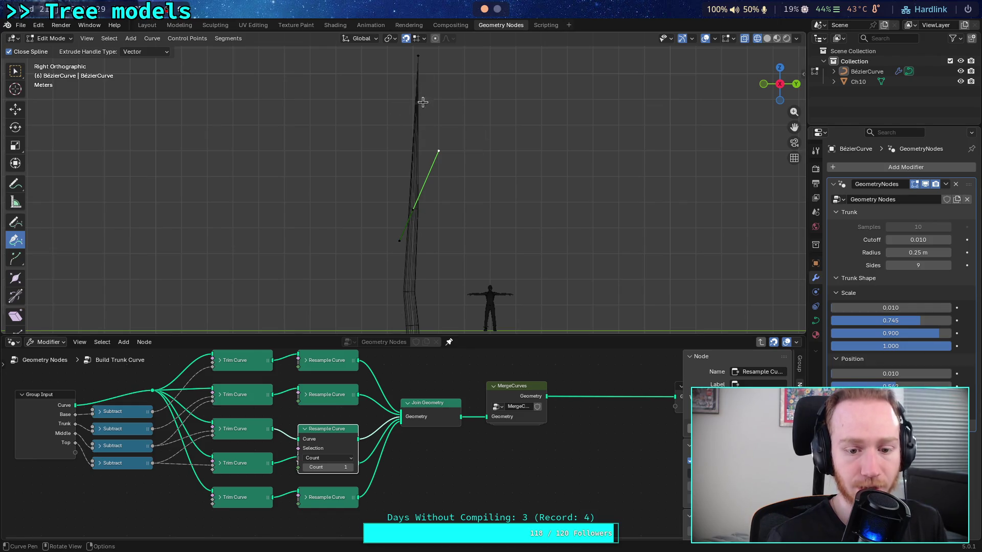
click(352, 469)
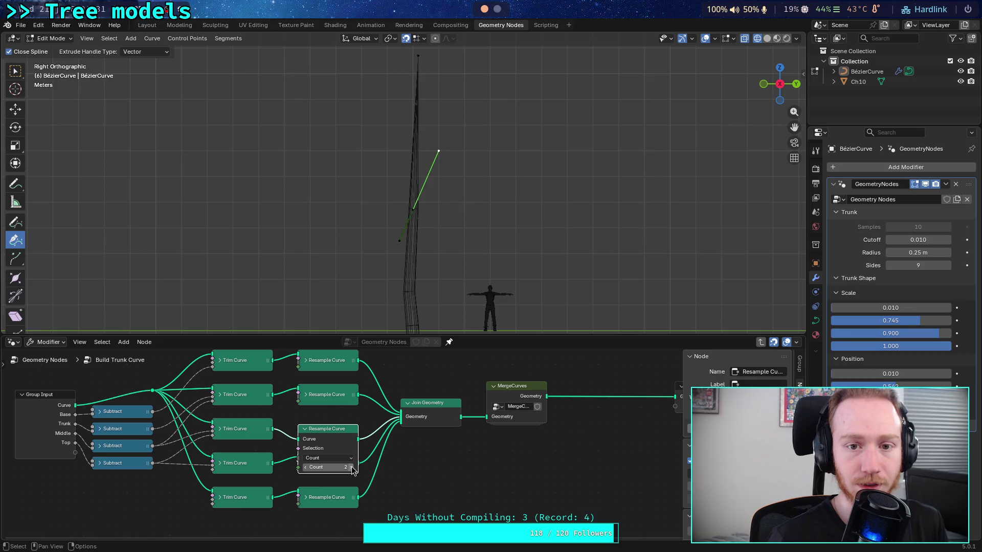
click(351, 469)
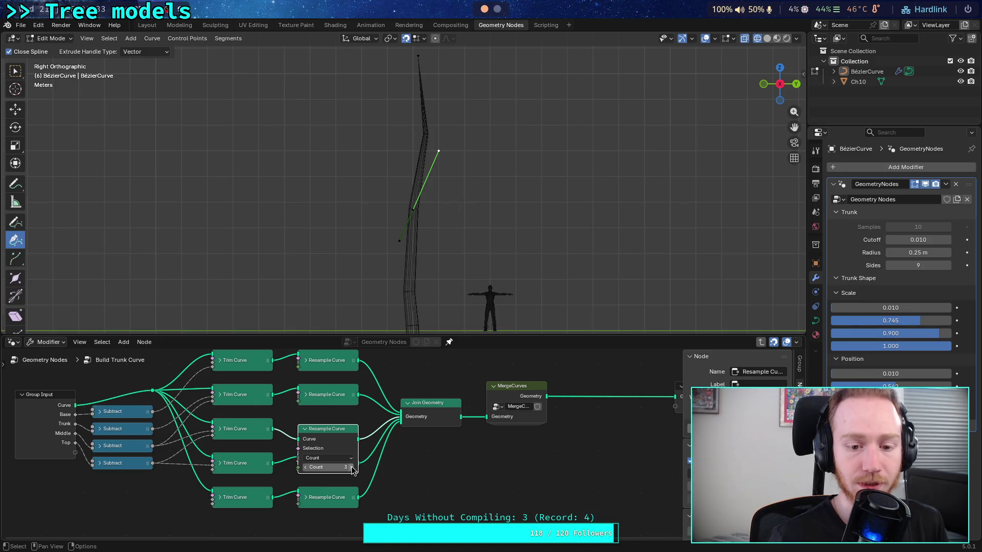
click(351, 468)
click(351, 468)
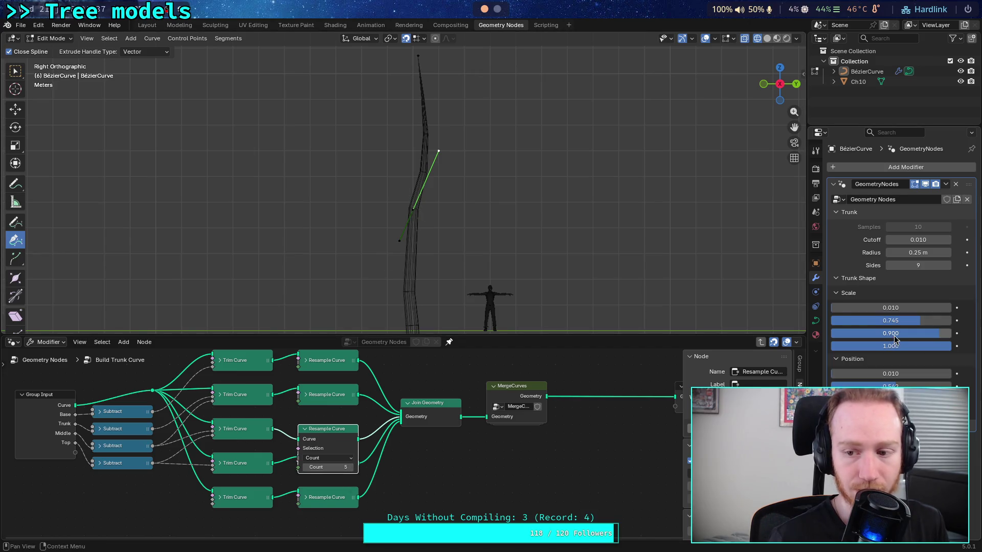
drag(900, 321, 932, 321)
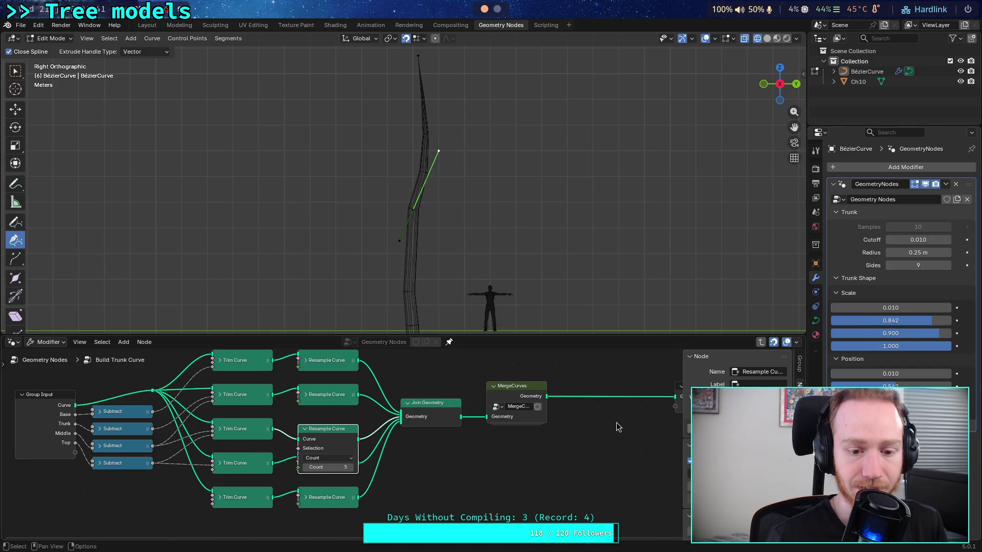
Adjust the third section's resample count and settle it at 5.
click(350, 468)
click(351, 467)
click(306, 467)
click(305, 468)
click(306, 467)
click(305, 467)
click(306, 467)
click(305, 467)
click(305, 467)
click(306, 468)
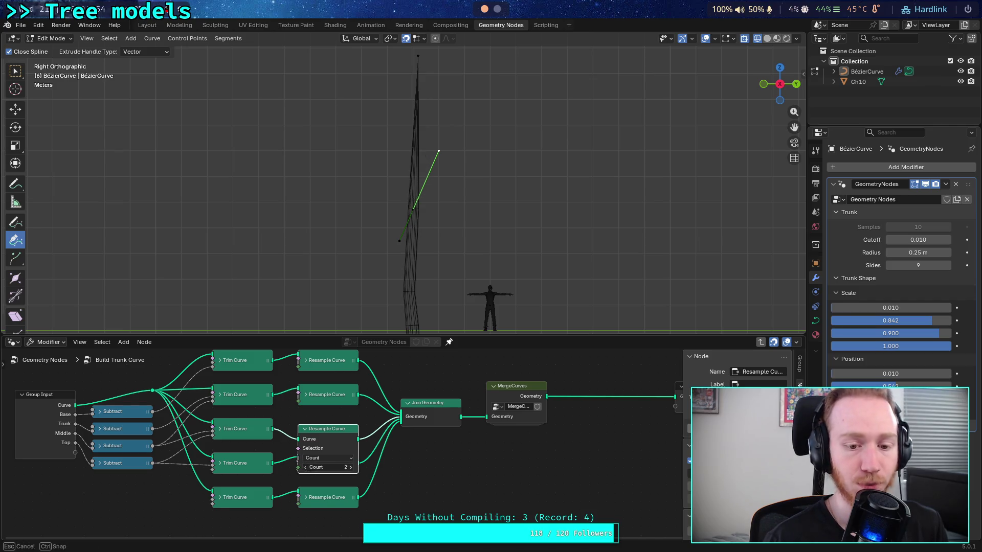
click(351, 468)
click(350, 467)
click(351, 467)
click(305, 431)
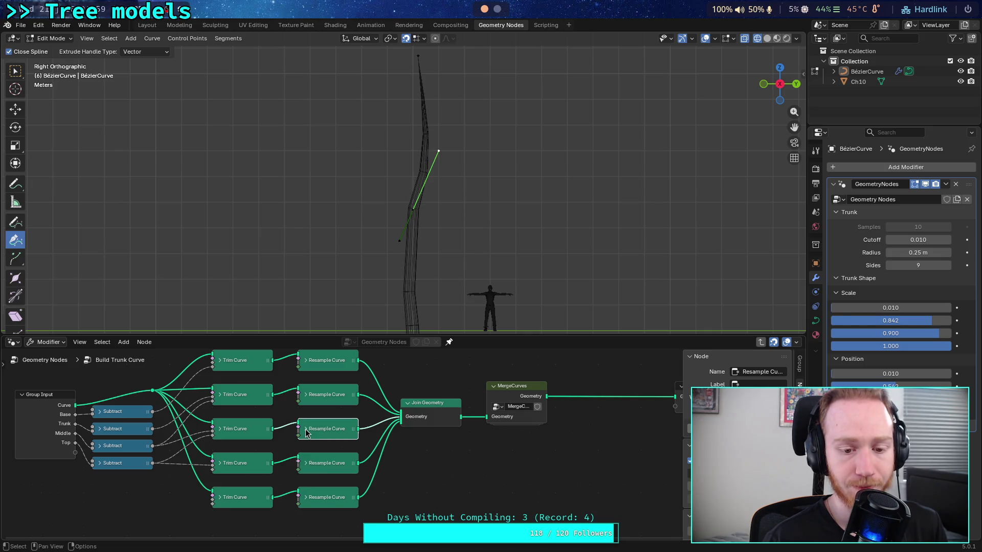
Set the fourth section's count to 3, the second and third to 6, and raise the second Position.
click(305, 464)
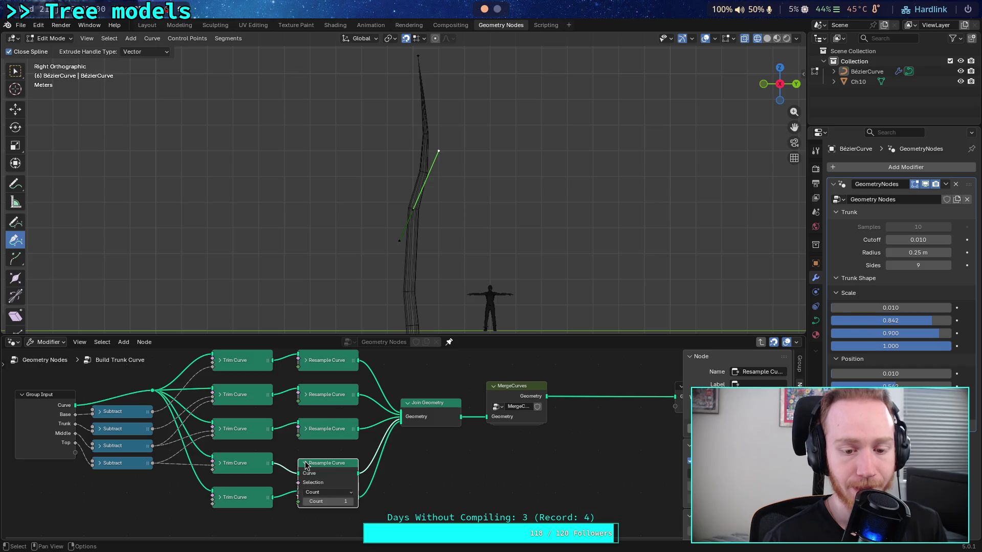
click(351, 505)
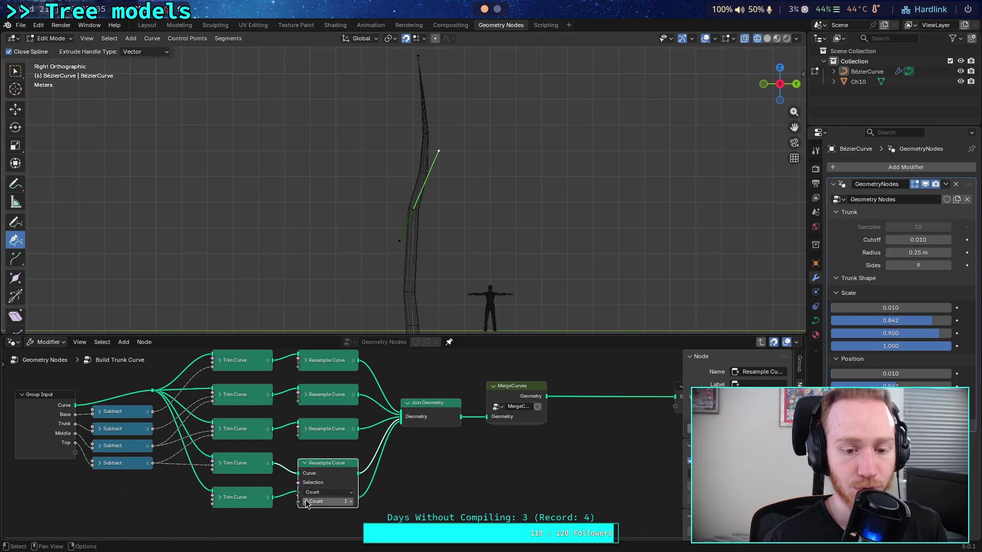
click(306, 463)
click(305, 430)
click(303, 395)
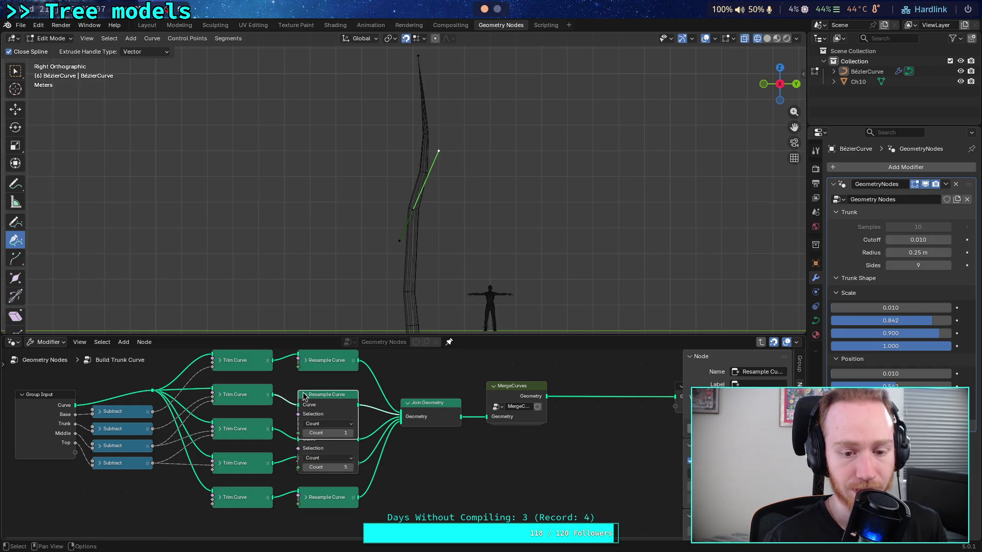
click(351, 433)
click(350, 433)
click(351, 433)
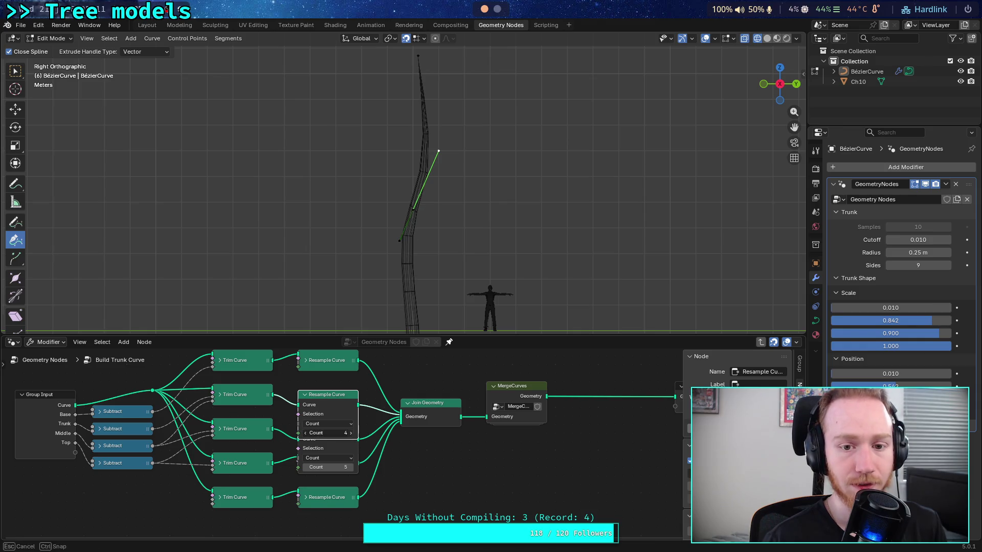
click(350, 434)
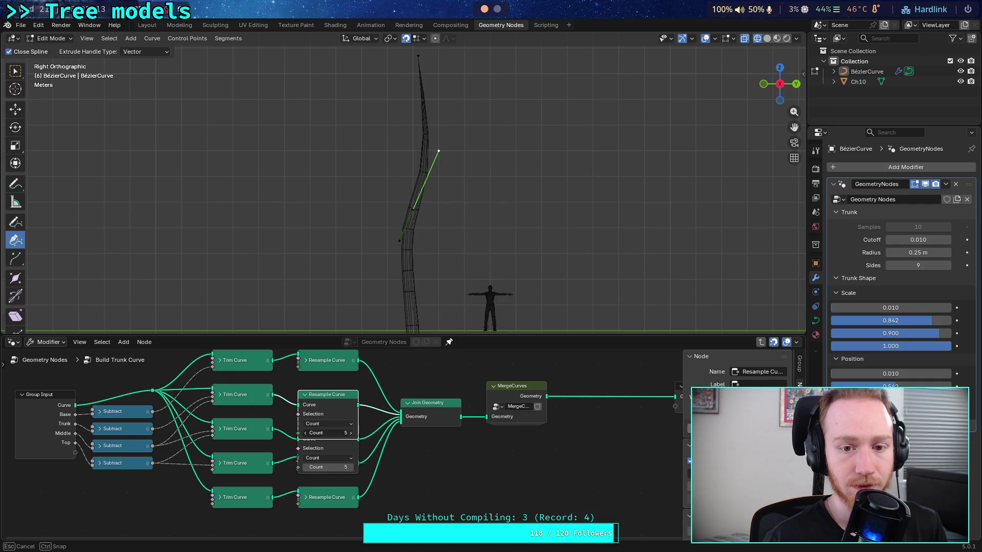
click(350, 467)
drag(942, 385, 949, 385)
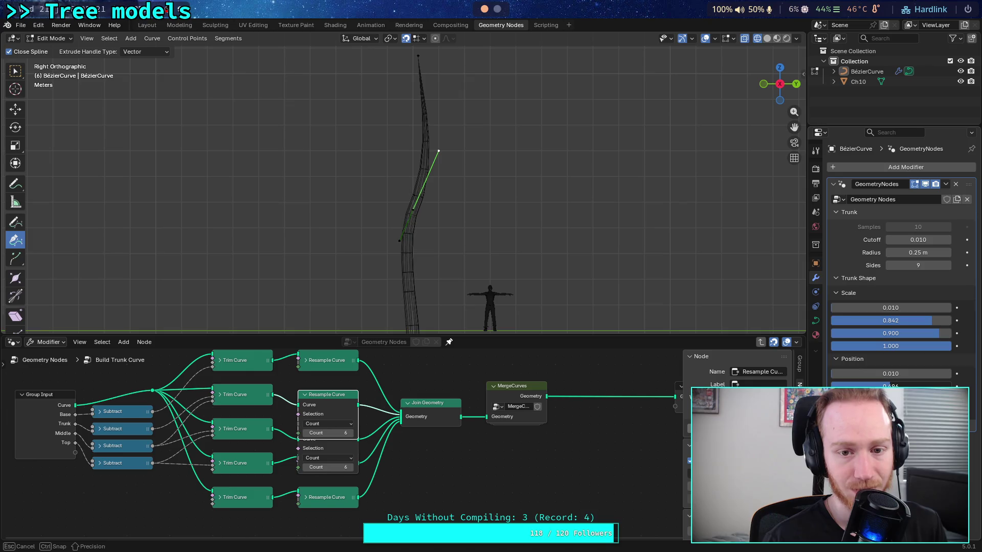
drag(949, 385, 957, 385)
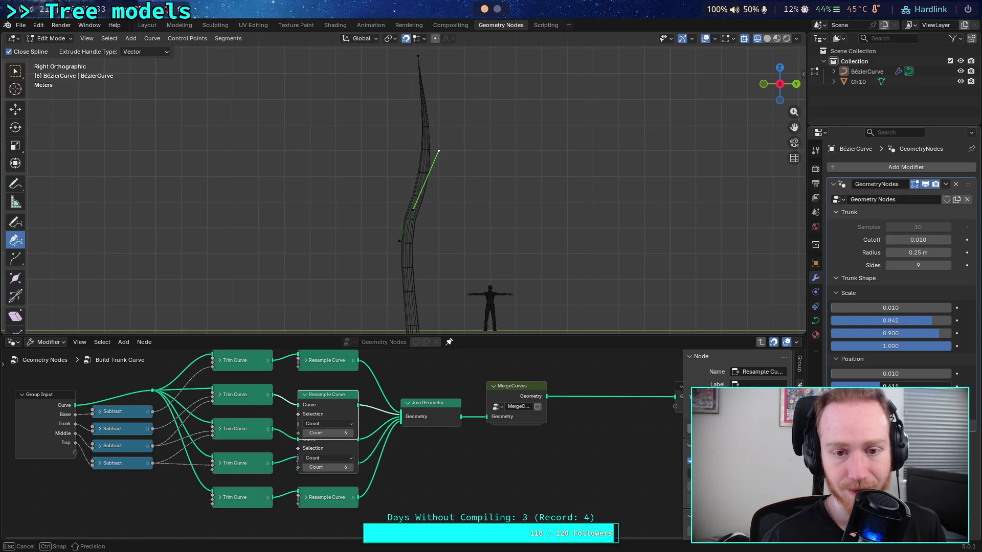
Drop the second section's resample count to 4 and raise the second Trunk Shape Position value.
mouse_move(327, 467)
mouse_down()
mouse_move(314, 467)
mouse_move(296, 435)
mouse_up()
drag(891, 386, 915, 386)
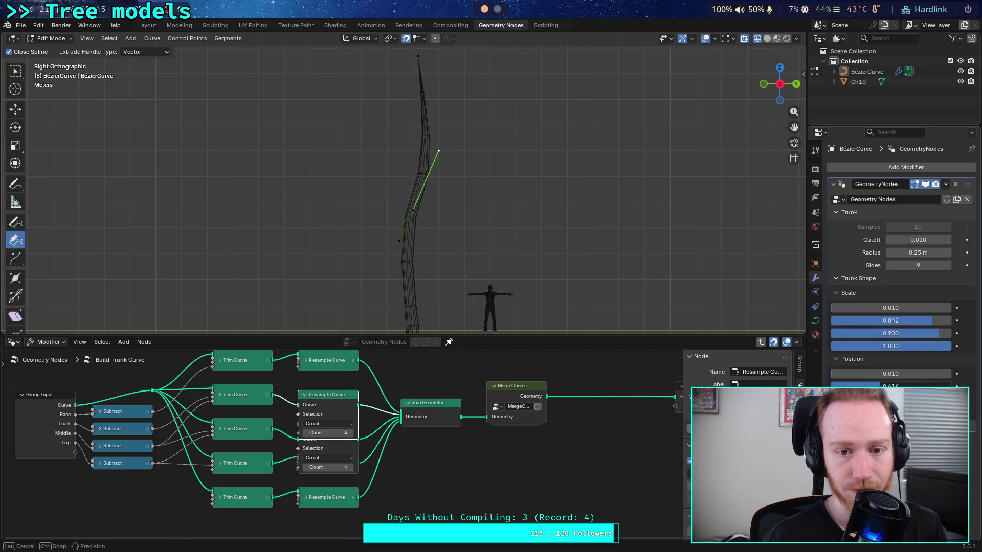
drag(890, 386, 907, 386)
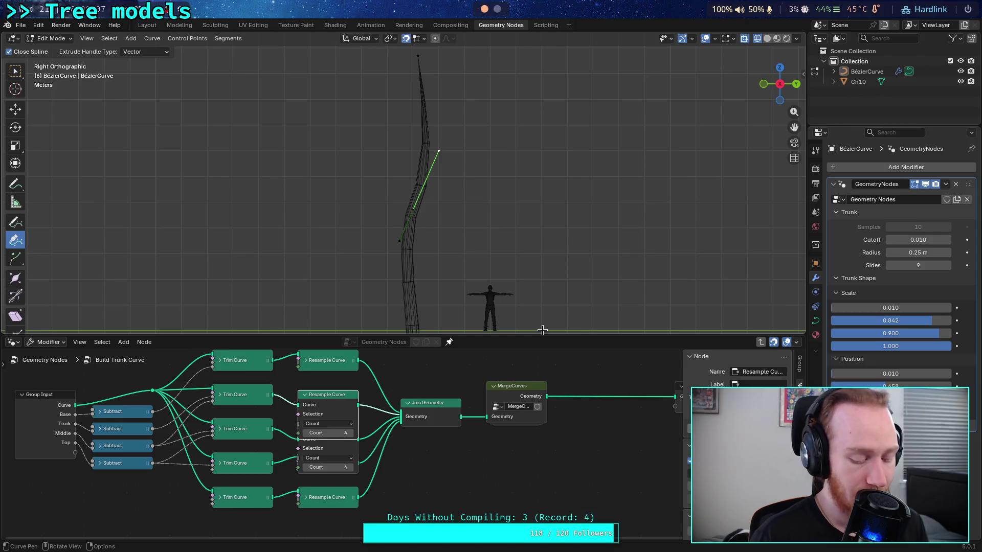
right_click(542, 331)
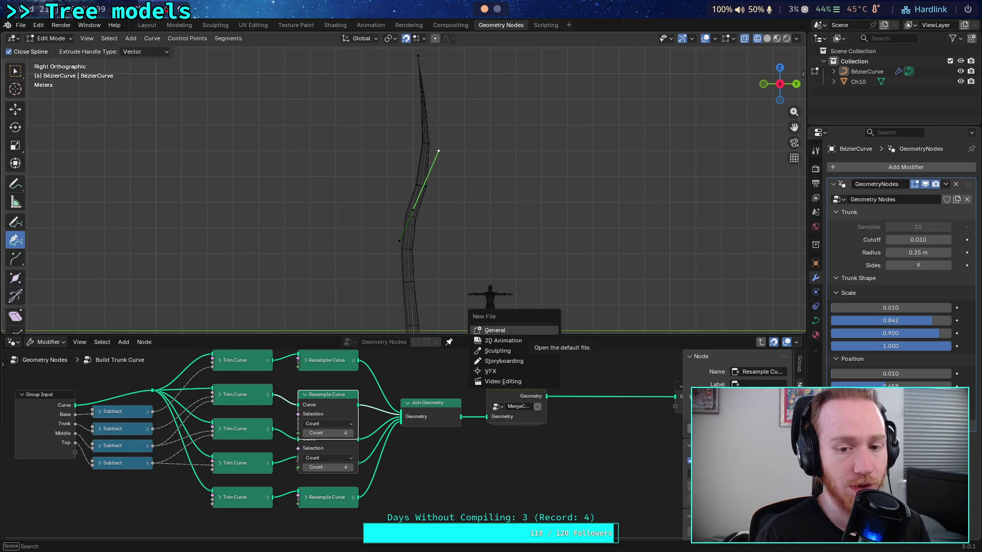
Save plants.blend and collapse the three expanded Resample Curve nodes.
key(ctrl+s)
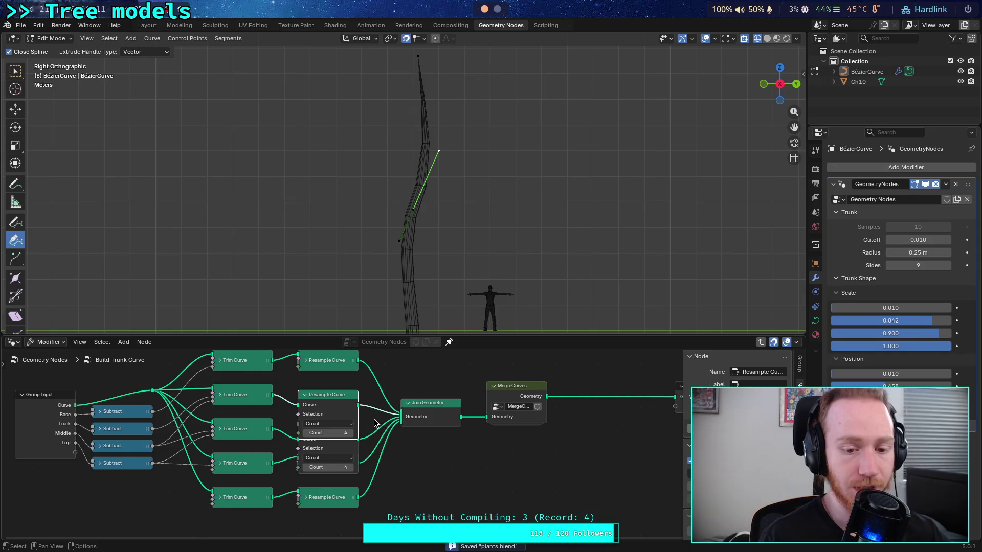
click(305, 395)
click(306, 431)
click(453, 463)
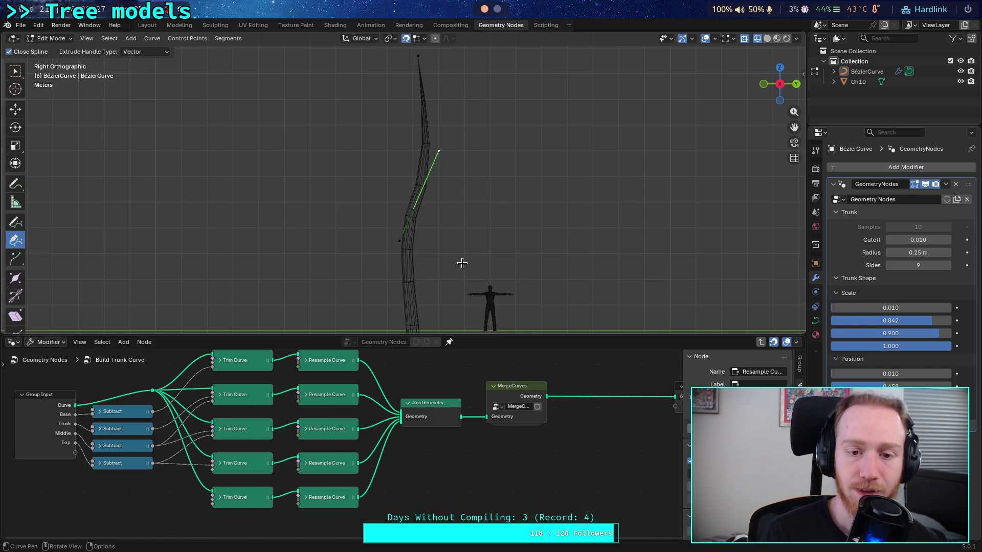
Zoom in on the trunk and expand the third Resample Curve node.
scroll(463, 266, up, 10)
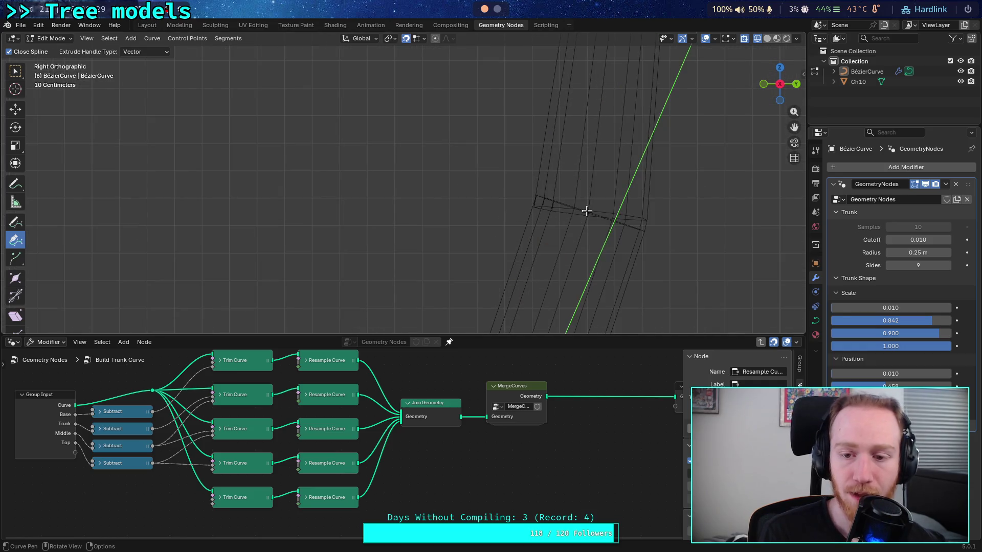
drag(564, 219, 556, 448)
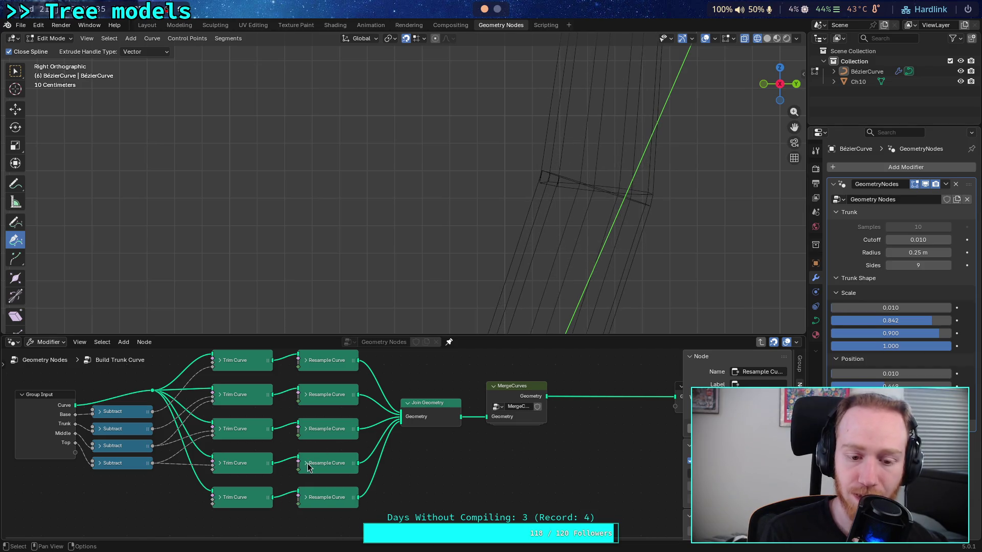
click(309, 434)
key(h)
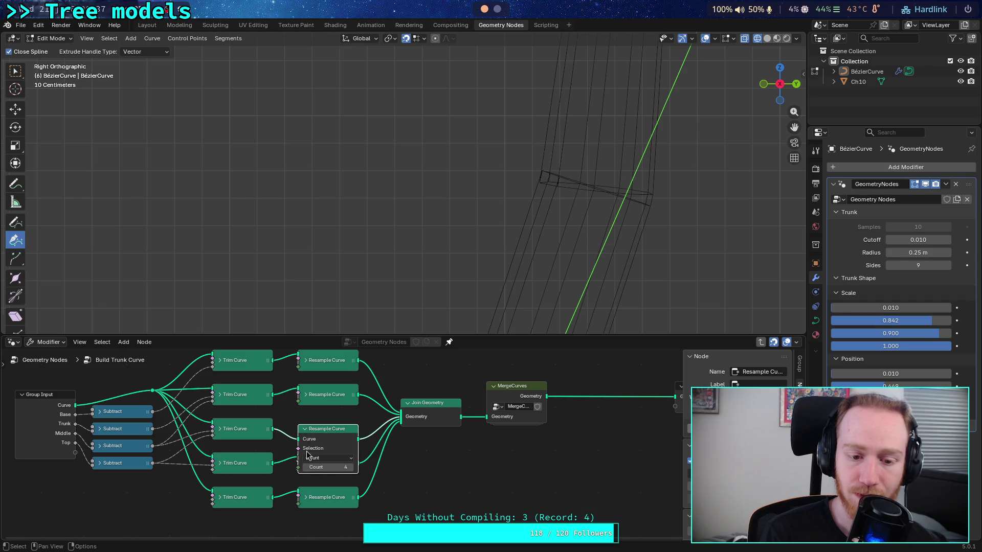
click(305, 467)
click(306, 468)
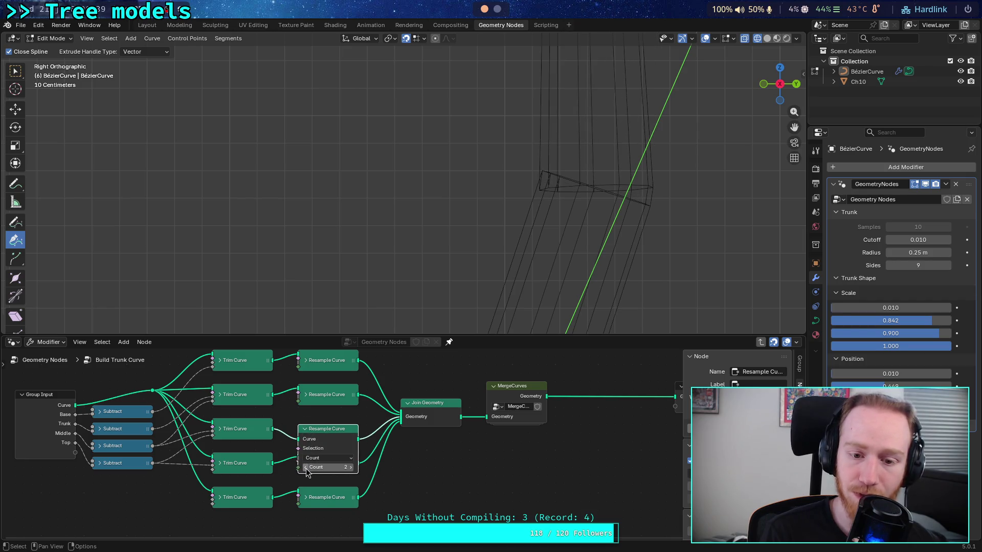
Drop the second Resample Curve section's count to 1.
click(305, 429)
click(306, 396)
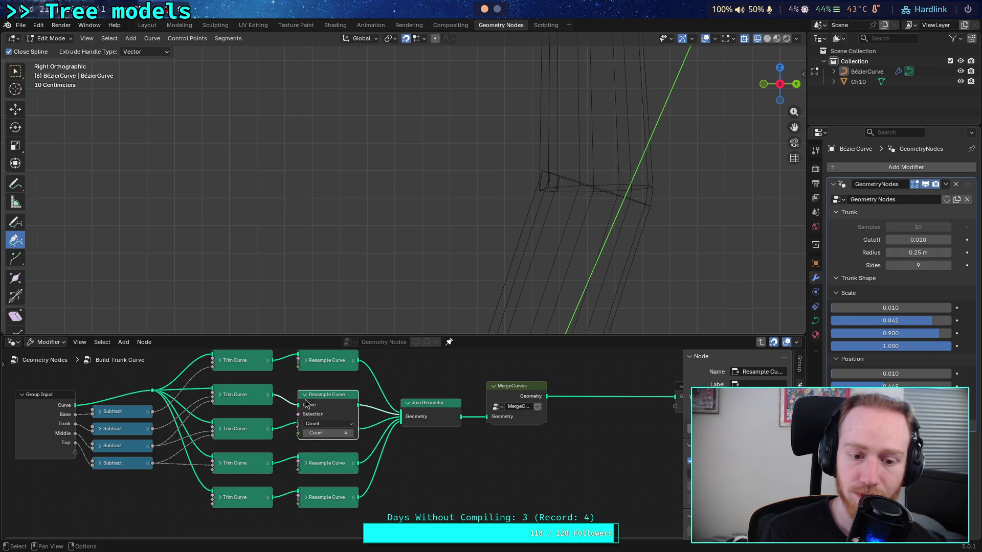
click(305, 434)
click(306, 434)
click(305, 434)
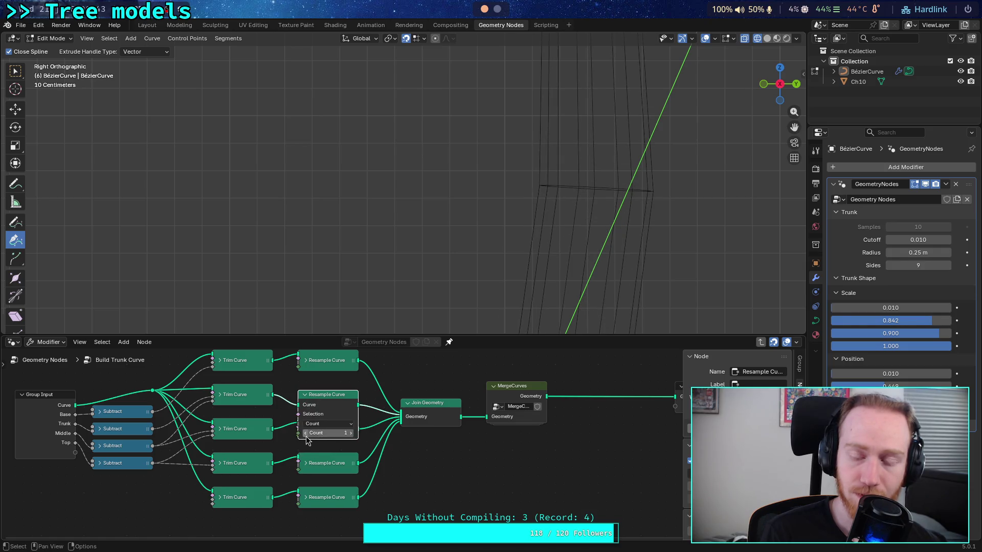
click(350, 433)
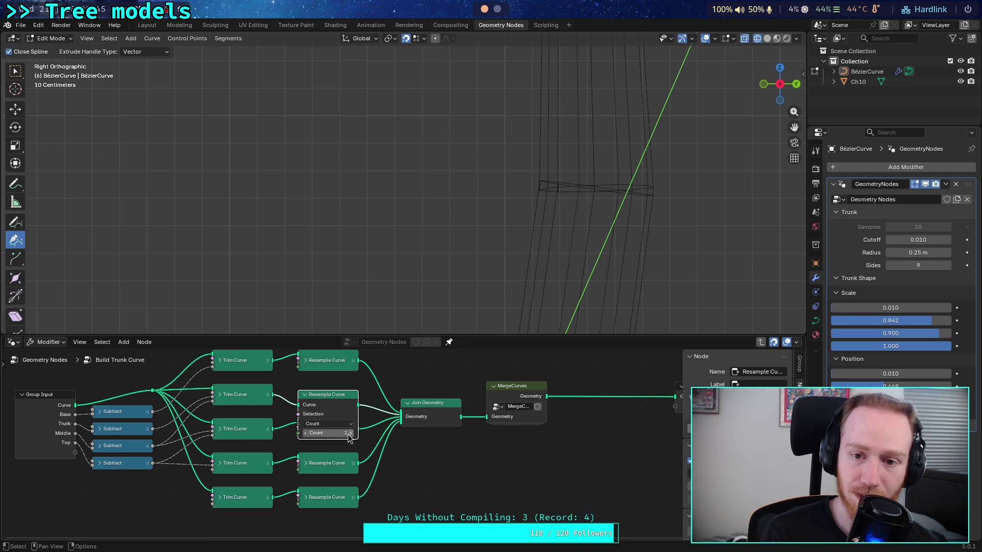
click(306, 433)
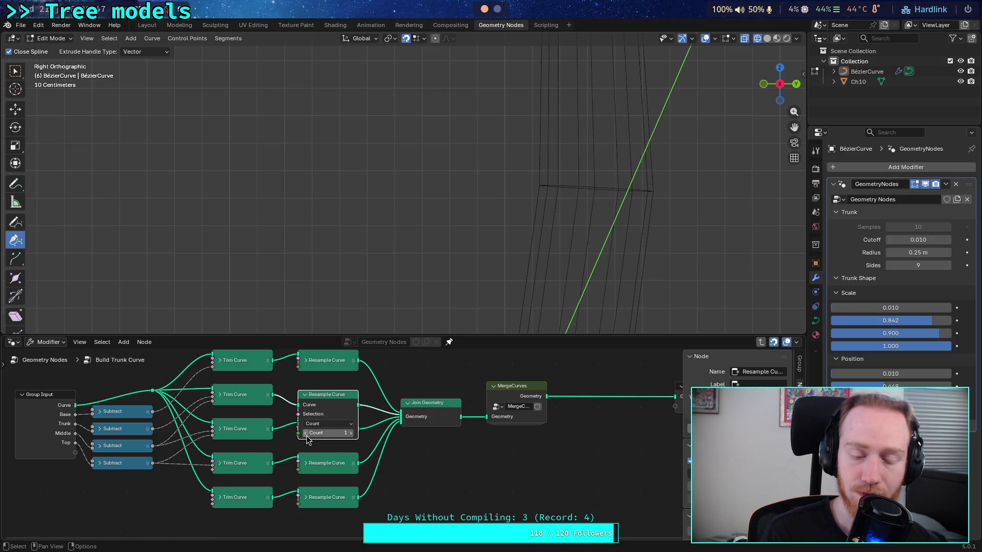
Drop the next section's count to 1 and collapse its node.
click(306, 394)
click(305, 429)
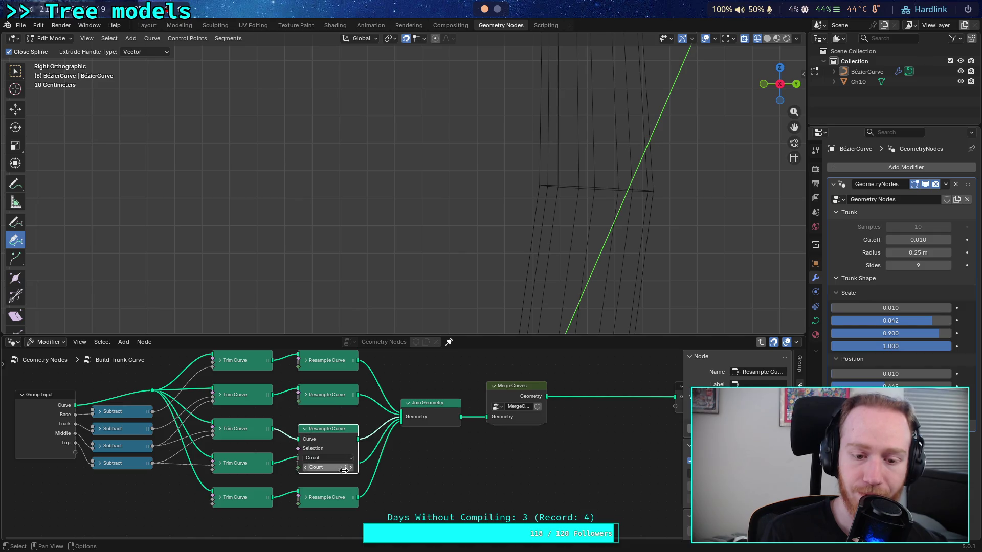
click(306, 467)
scroll(406, 207, down, 5)
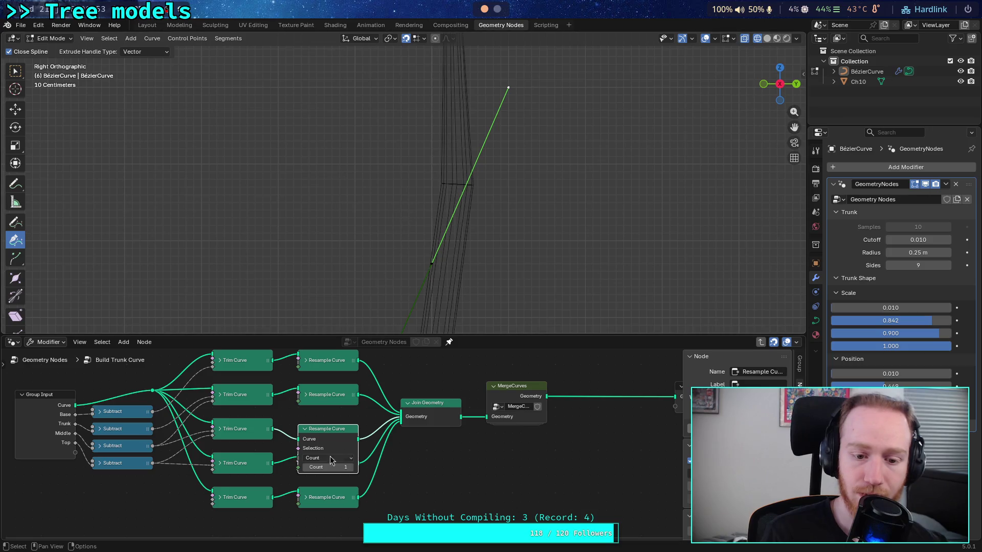
key(h)
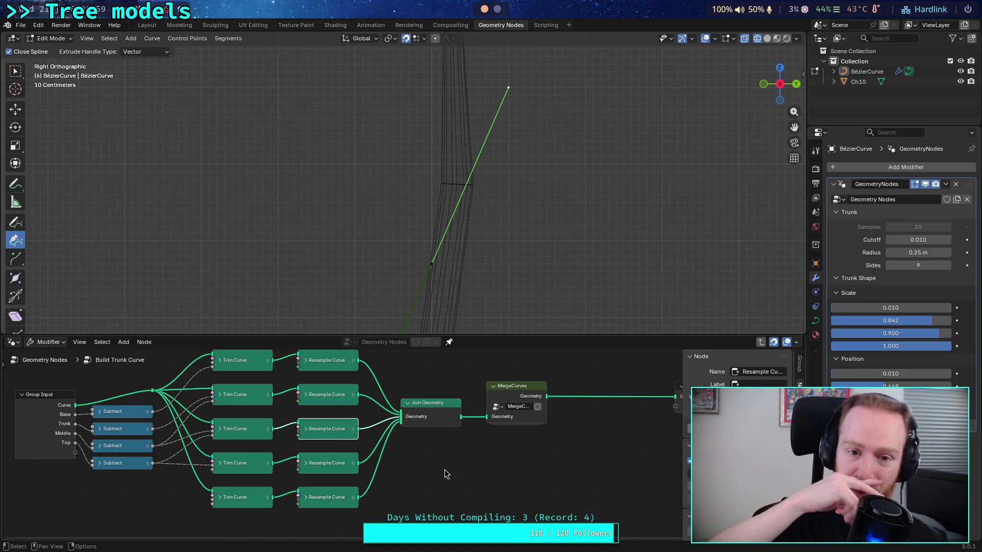
scroll(445, 475, down, 1)
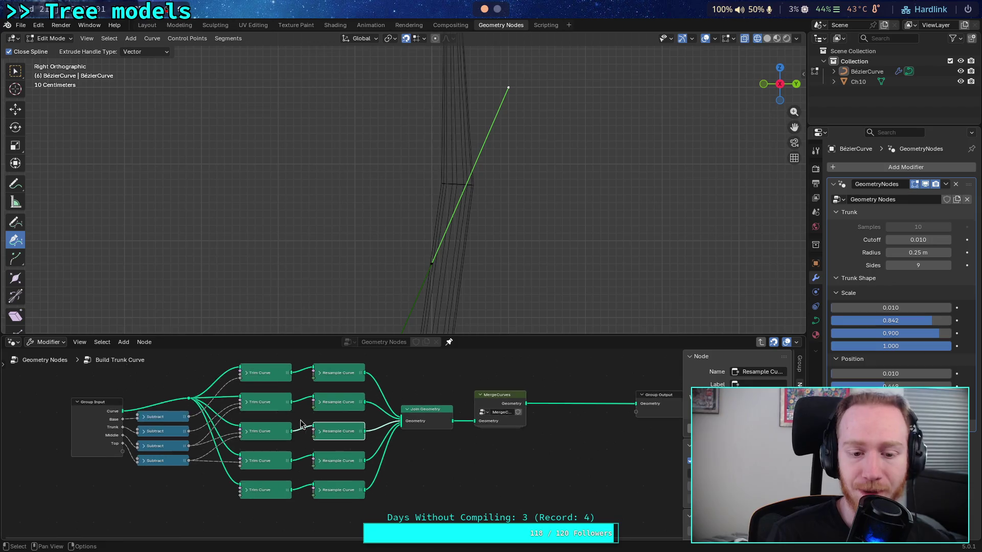
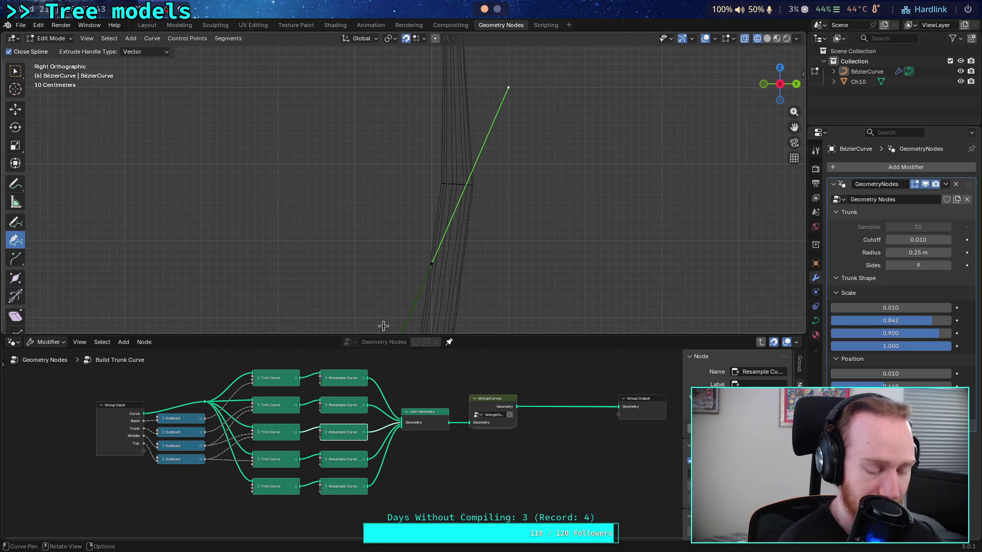
Select the MergeCurves group node and enter it to edit its inner nodes.
click(412, 420)
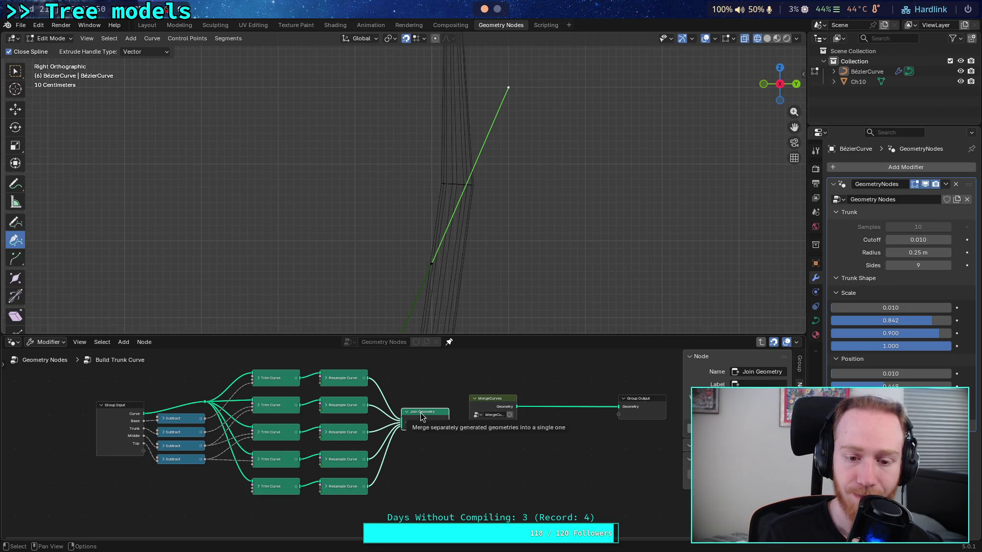
click(500, 397)
key(Tab)
Zoom in and box-select the Position, Index and Sample Index nodes, then clear the selection.
scroll(342, 466, up, 2)
scroll(343, 466, up, 1)
drag(208, 434, 438, 515)
drag(249, 514, 437, 455)
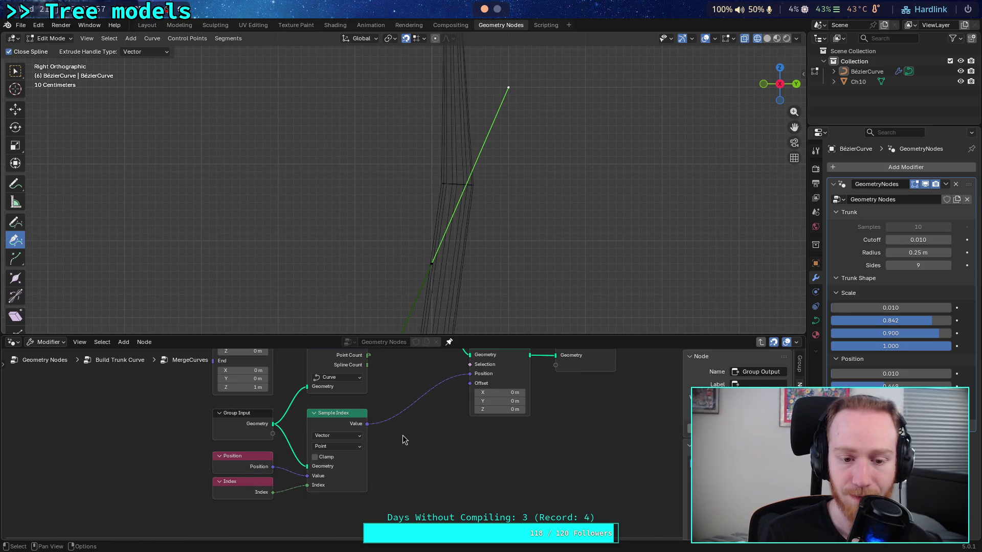
key(ctrl+z)
Try the Catmull Rom, NURBS and Bézier types in the Set Spline Type node.
scroll(424, 467, down, 1)
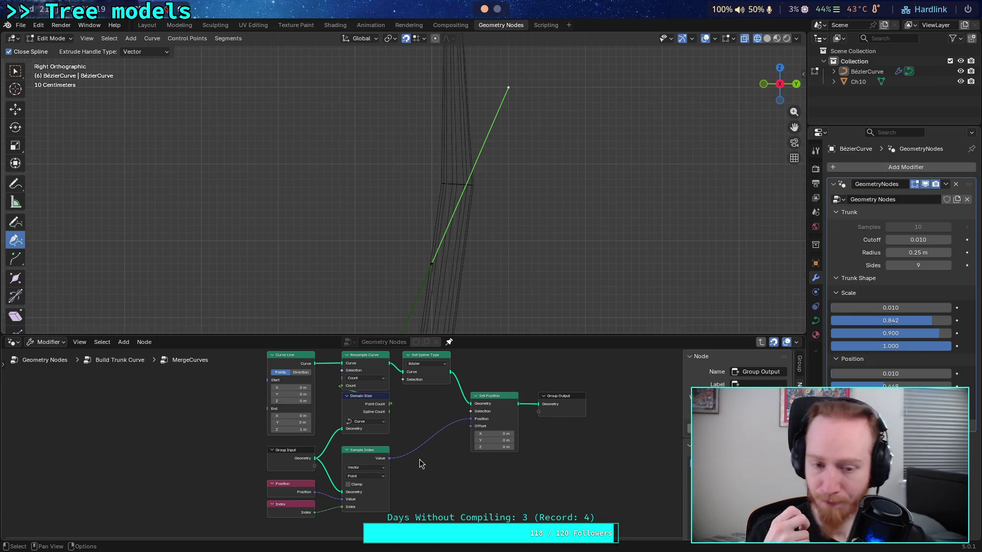
click(427, 364)
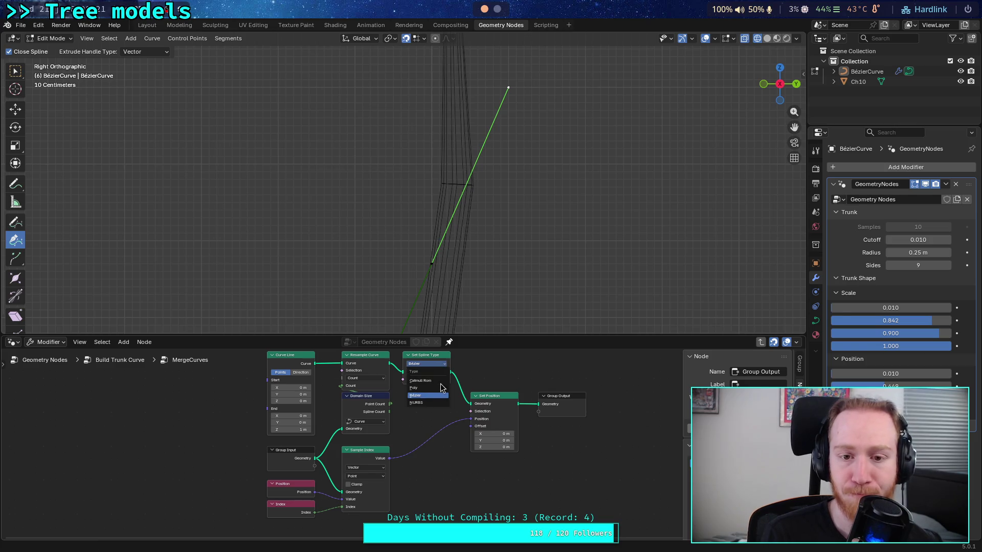
click(441, 380)
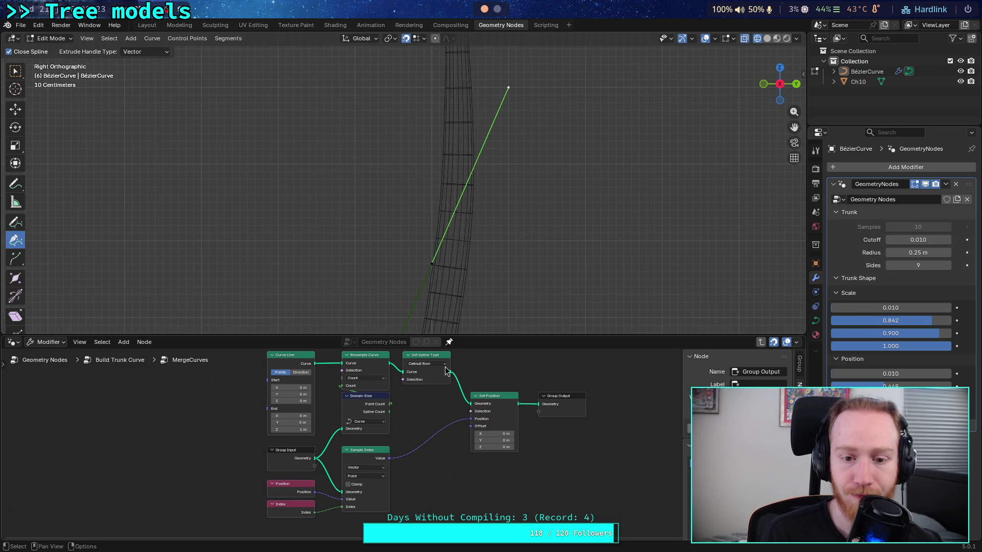
click(443, 364)
click(436, 404)
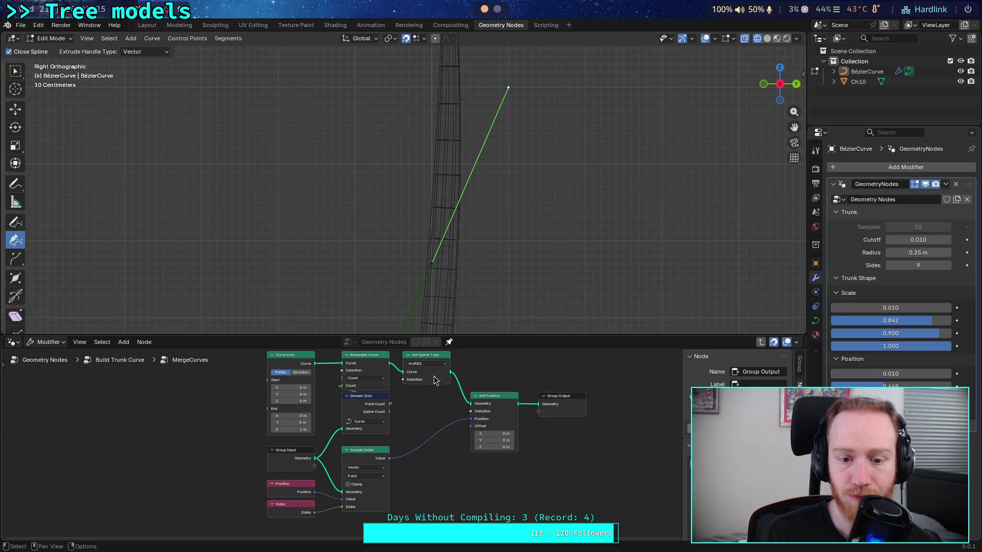
click(435, 364)
click(433, 395)
Set the spline type to Poly and return to the Build Trunk Curve tree.
click(437, 364)
click(432, 388)
click(432, 364)
click(429, 389)
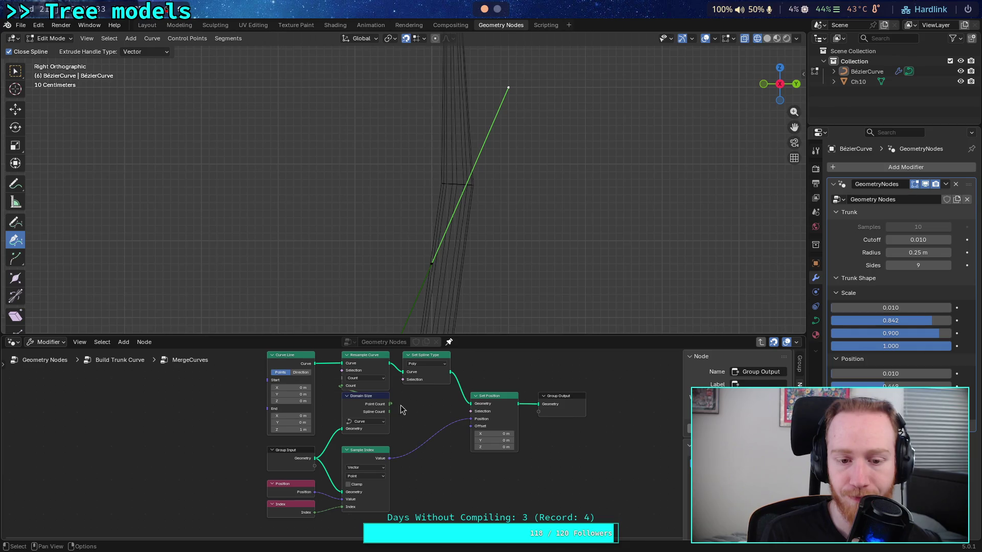
click(115, 360)
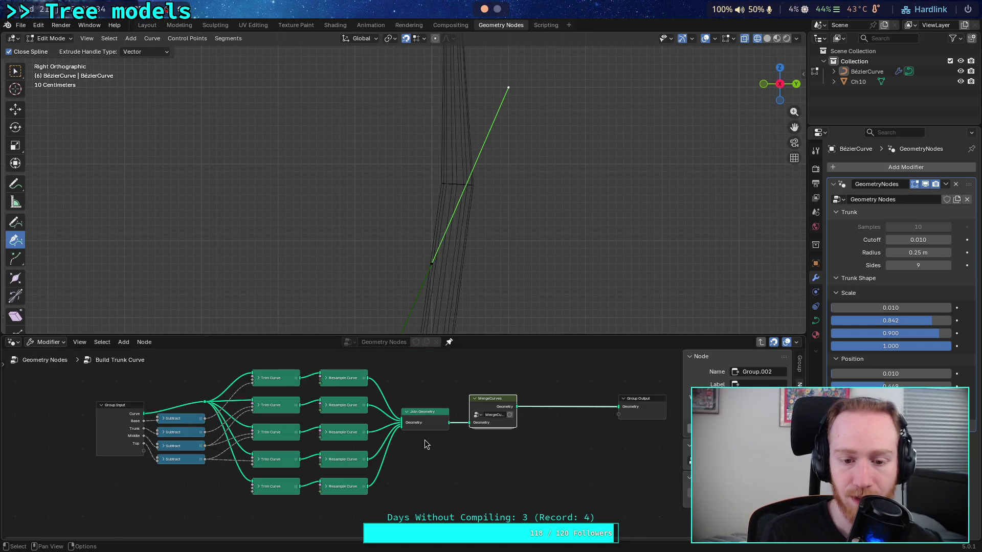
Expand the middle Resample Curve node, undoing an accidental move.
click(326, 433)
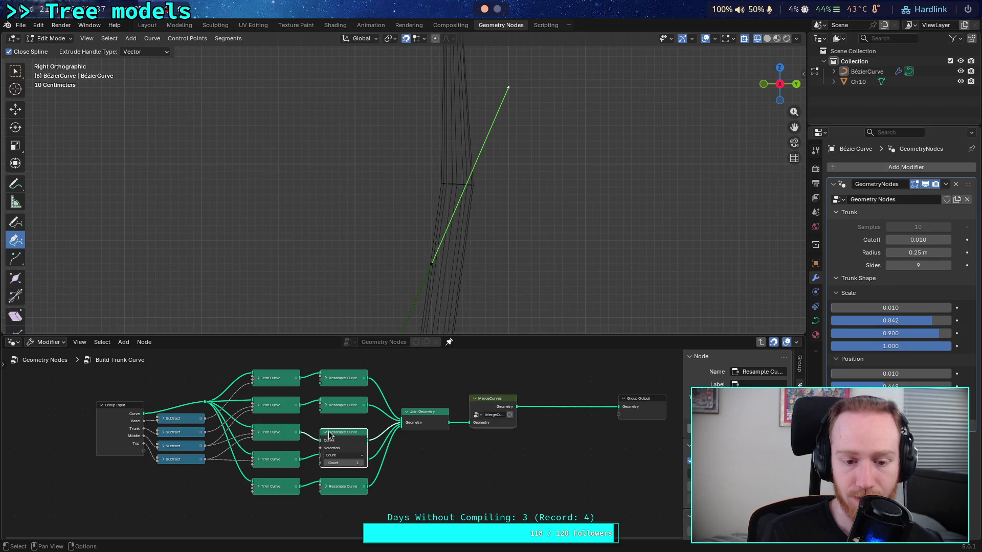
scroll(327, 430, up, 1)
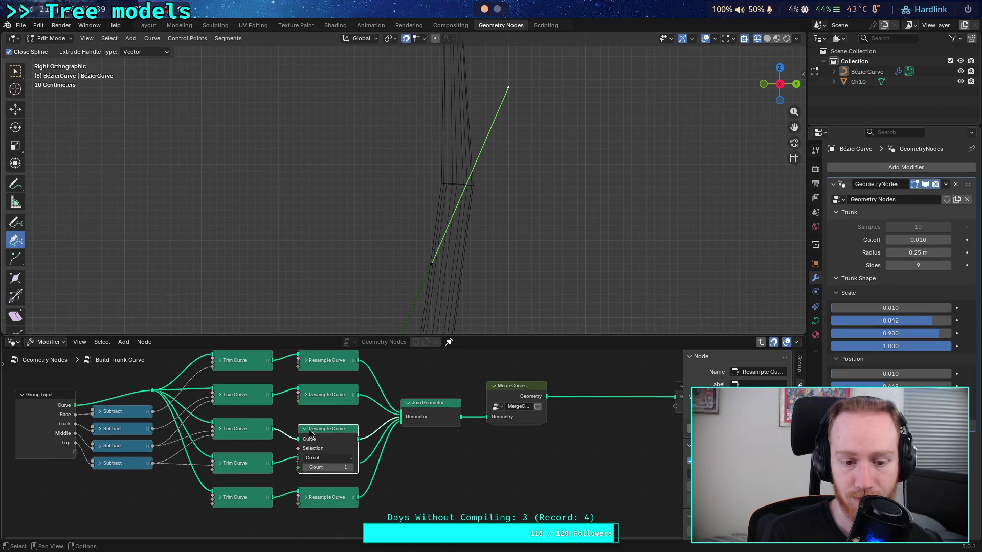
drag(307, 435, 305, 400)
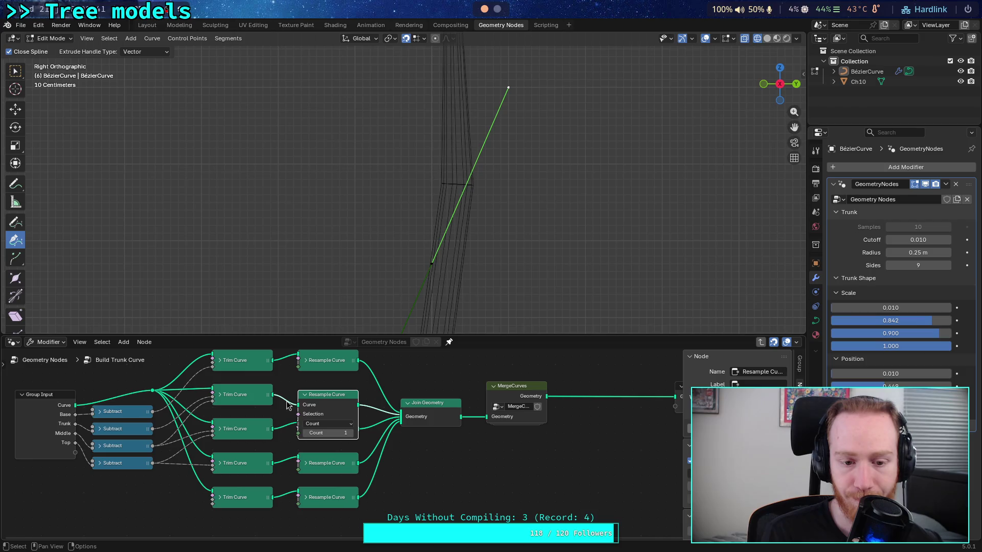
key(ctrl+z)
click(307, 394)
Test resample counts, raising the second-row count to 5 and the third-row count to 18, then lowering the third-row count back to 1.
click(351, 433)
click(351, 433)
click(352, 433)
click(351, 433)
click(352, 467)
click(351, 467)
click(352, 468)
click(351, 467)
click(351, 468)
click(352, 468)
click(352, 467)
click(352, 467)
click(351, 467)
click(351, 467)
click(351, 467)
click(351, 467)
click(351, 468)
click(352, 468)
click(351, 468)
drag(308, 463, 296, 463)
click(306, 468)
click(306, 467)
click(306, 468)
click(306, 467)
click(306, 468)
click(306, 467)
click(306, 468)
click(306, 468)
Try count 2 on the second- and third-row Resample Curve nodes, then set both back to 1.
scroll(423, 217, up, 5)
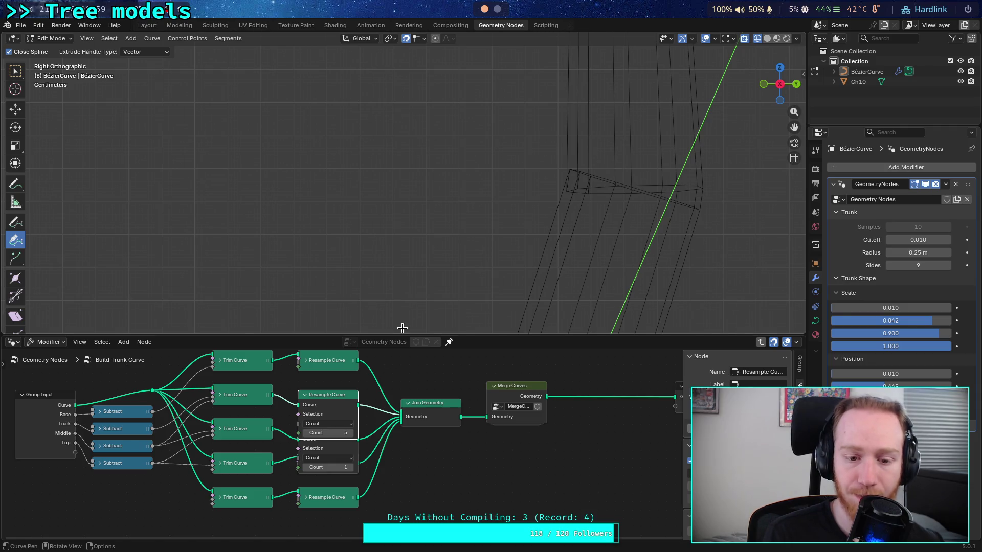
drag(327, 434, 312, 434)
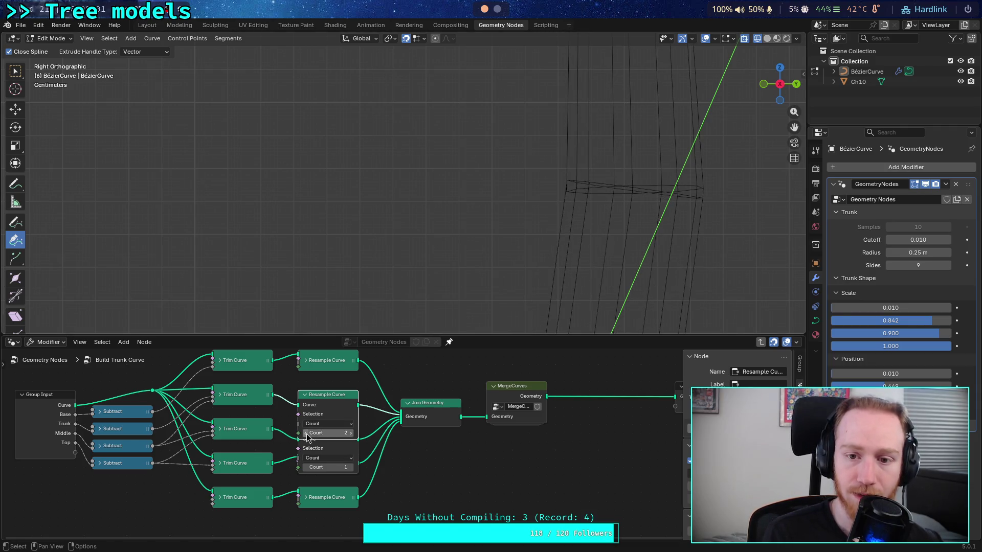
click(351, 433)
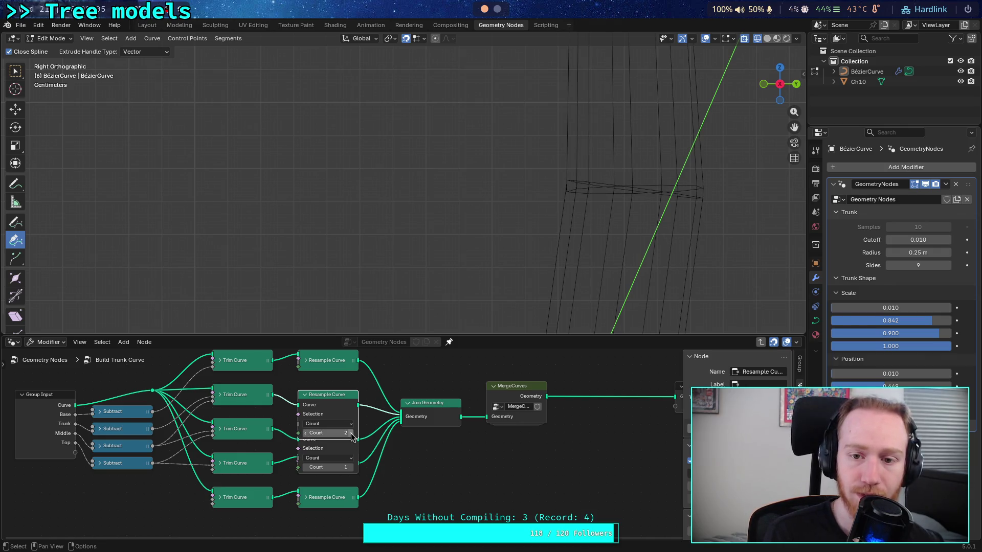
click(351, 468)
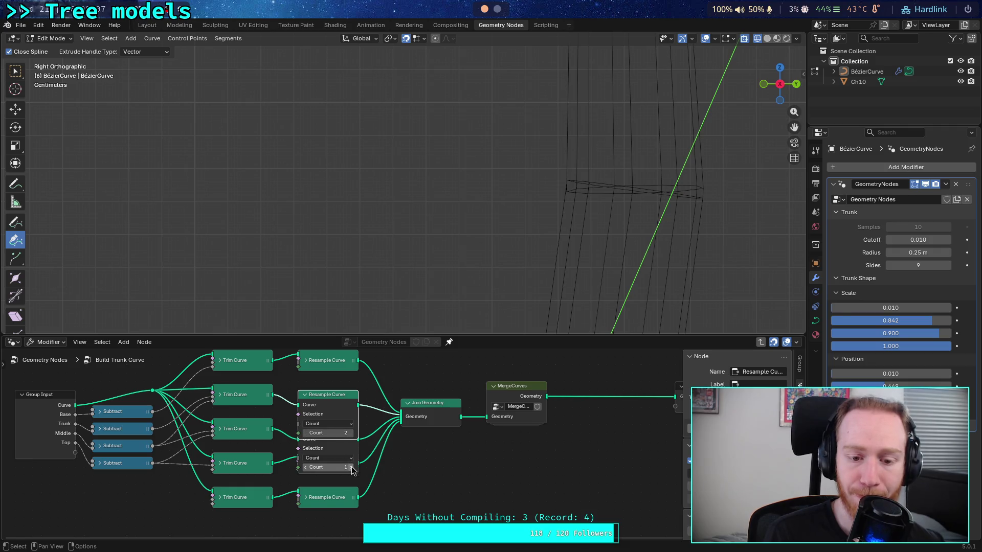
click(305, 468)
click(306, 434)
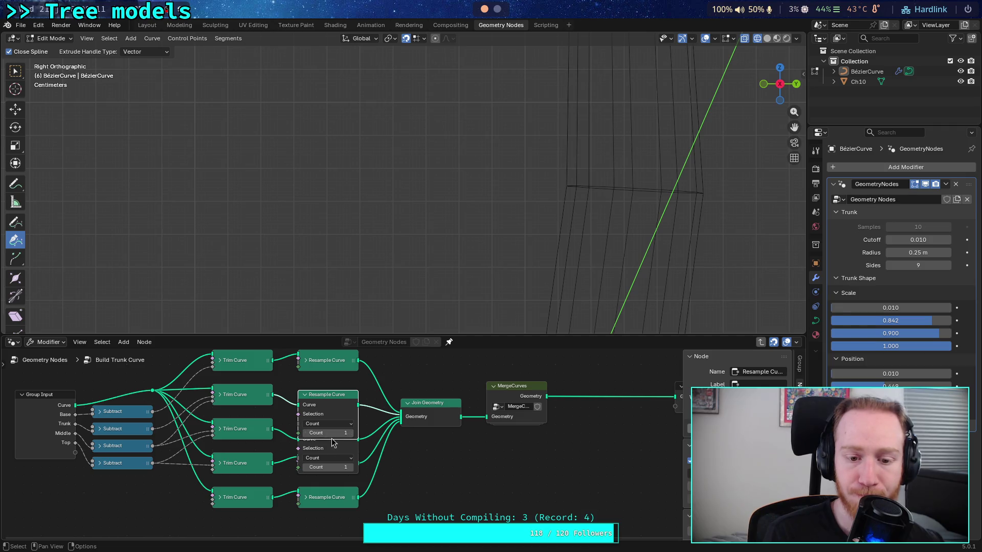
click(350, 433)
click(306, 434)
Collapse the second-row and top Resample Curve nodes.
click(304, 395)
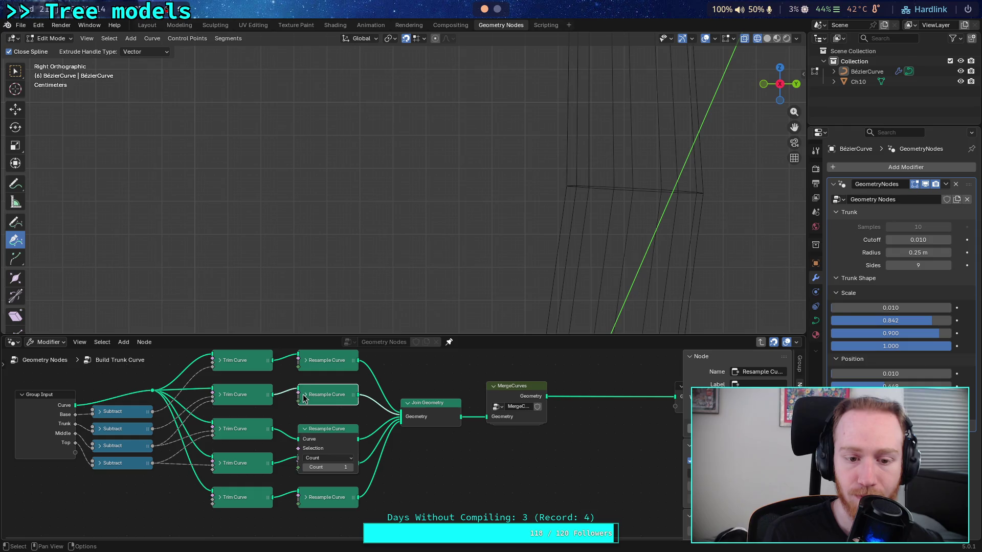
click(305, 360)
click(306, 360)
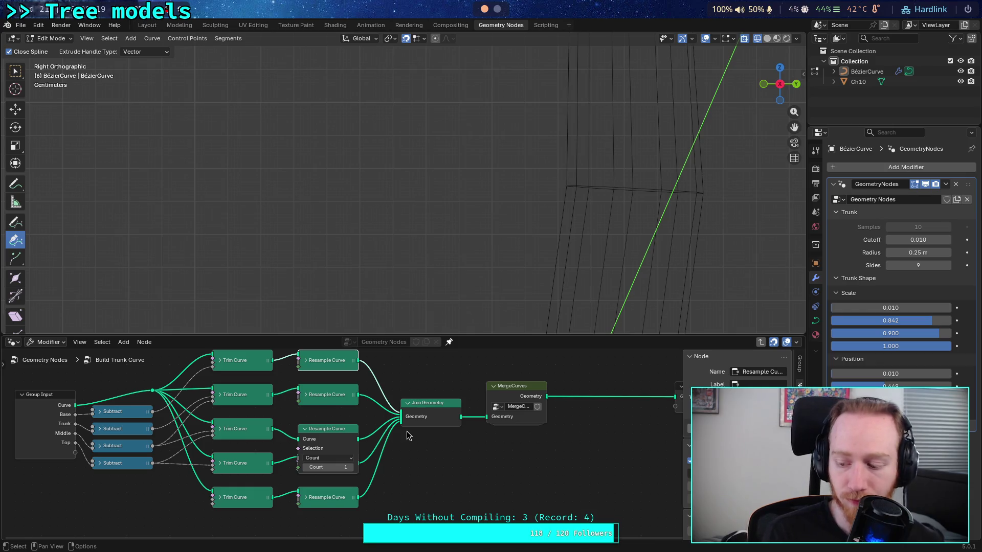
mouse_move(400, 419)
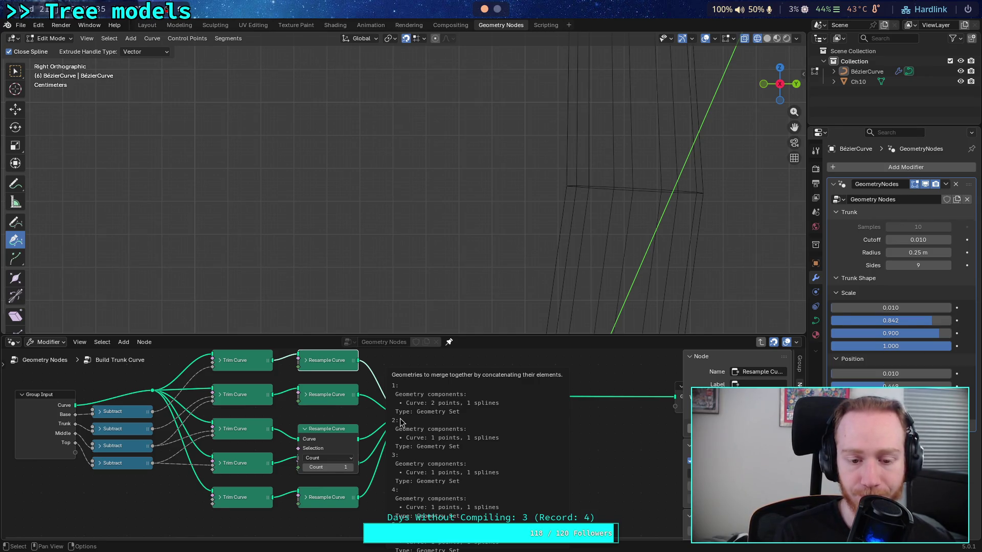
right_click(467, 478)
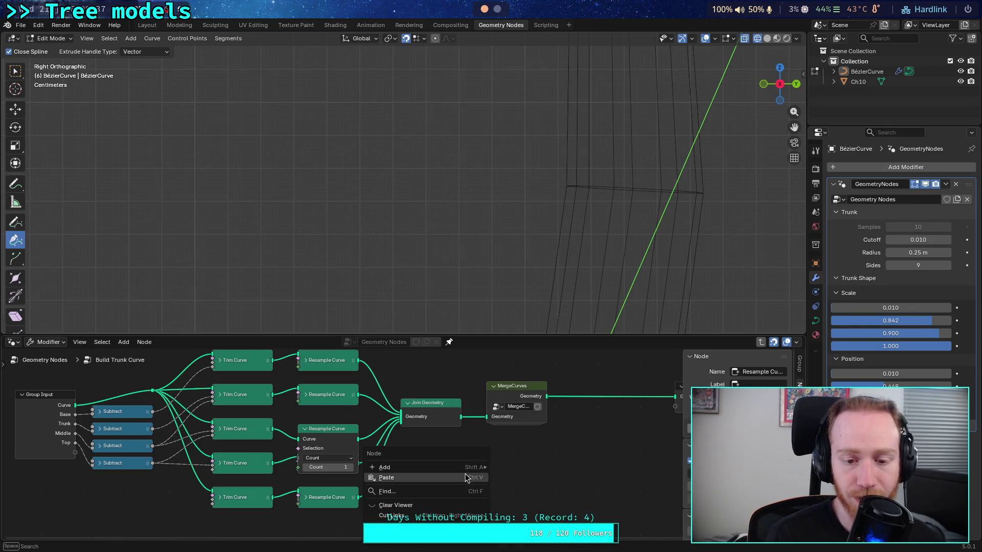
right_click(521, 475)
mouse_move(473, 458)
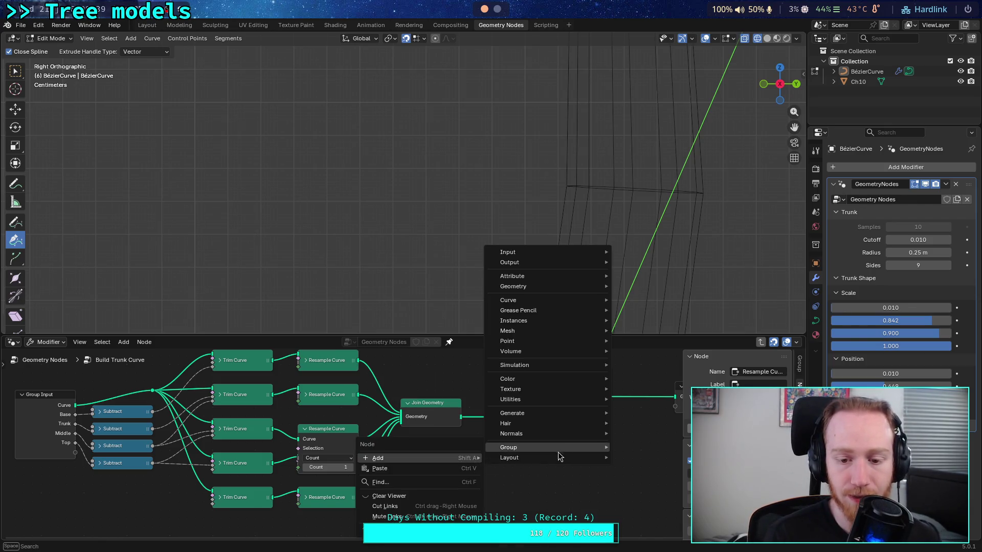
mouse_move(556, 392)
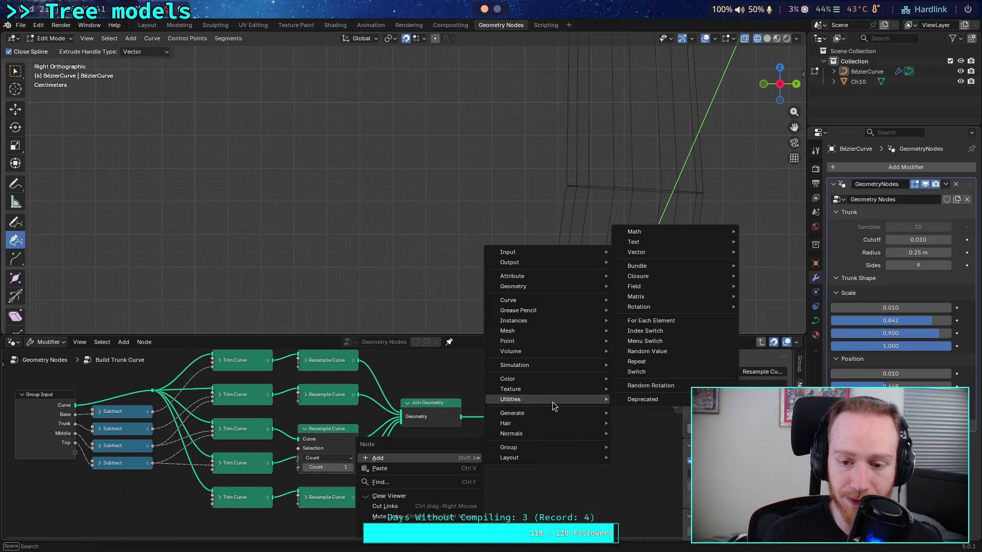
click(679, 321)
click(548, 437)
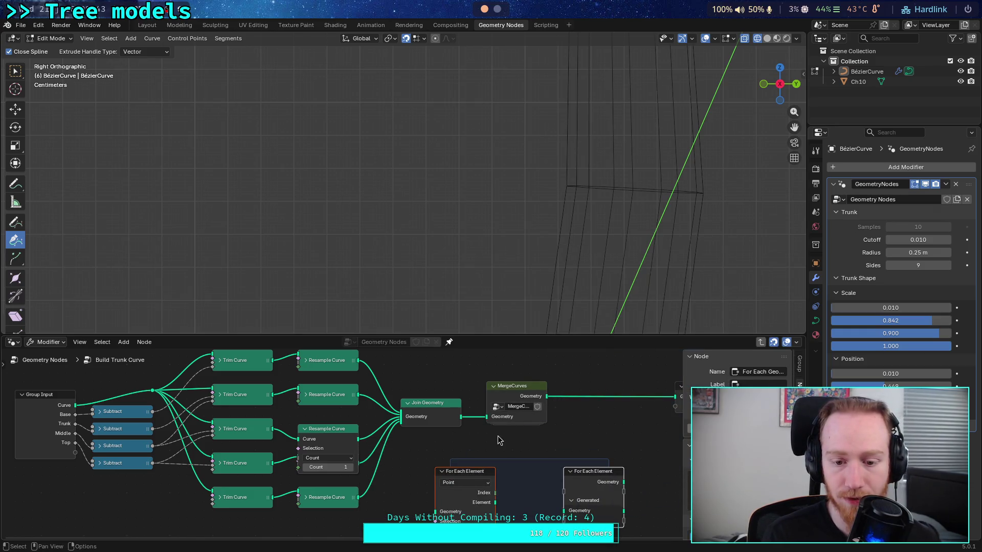
middle_drag(578, 449, 470, 424)
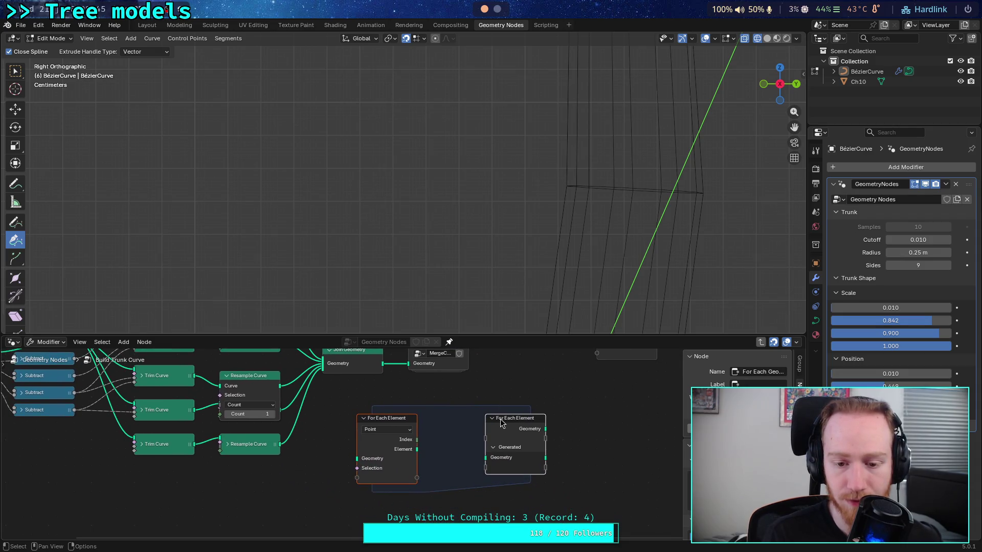
drag(511, 427, 536, 431)
middle_drag(536, 431, 520, 408)
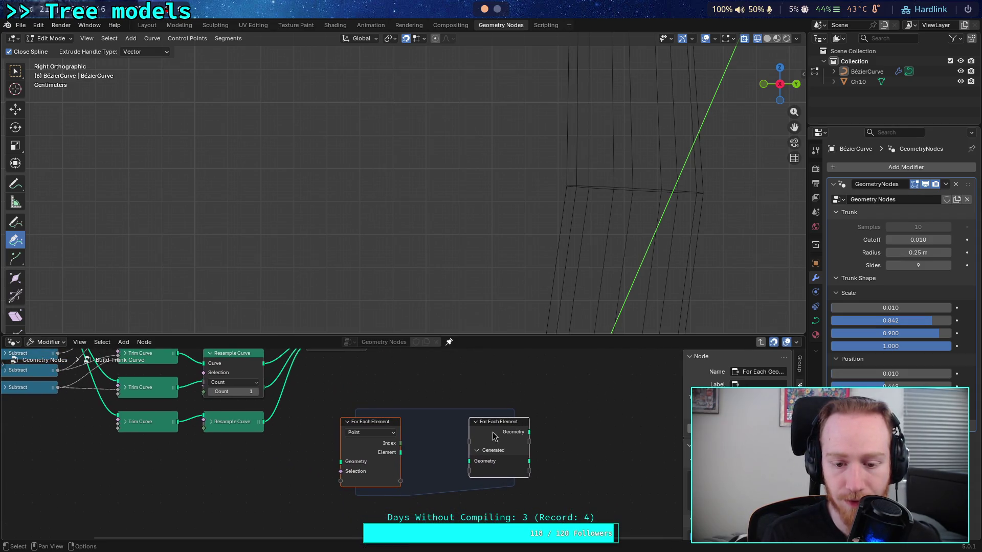
drag(524, 435, 532, 443)
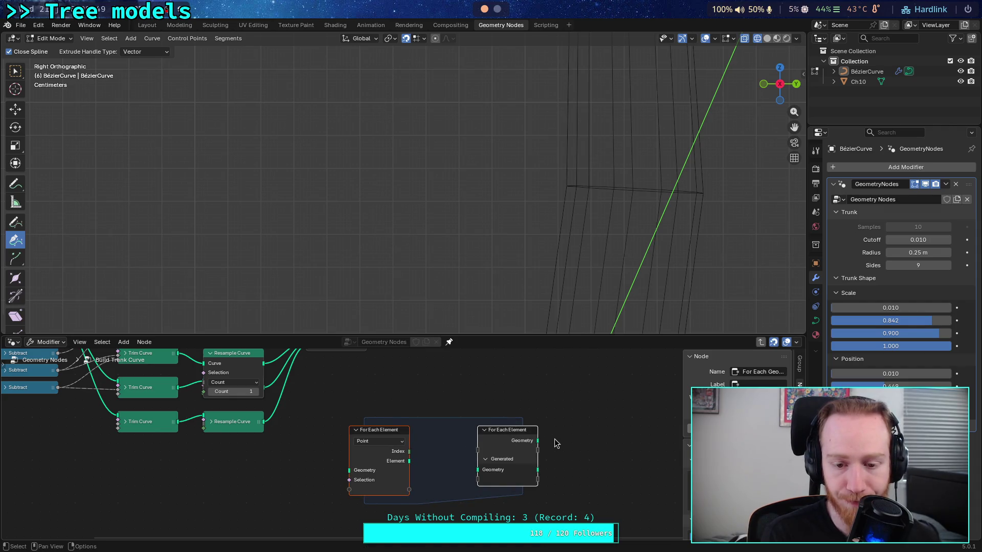
click(401, 441)
click(399, 440)
mouse_move(401, 439)
mouse_down()
mouse_move(391, 438)
mouse_move(401, 437)
mouse_up()
mouse_move(504, 435)
mouse_down()
mouse_move(527, 409)
mouse_move(522, 437)
mouse_move(493, 432)
mouse_up()
click(453, 432)
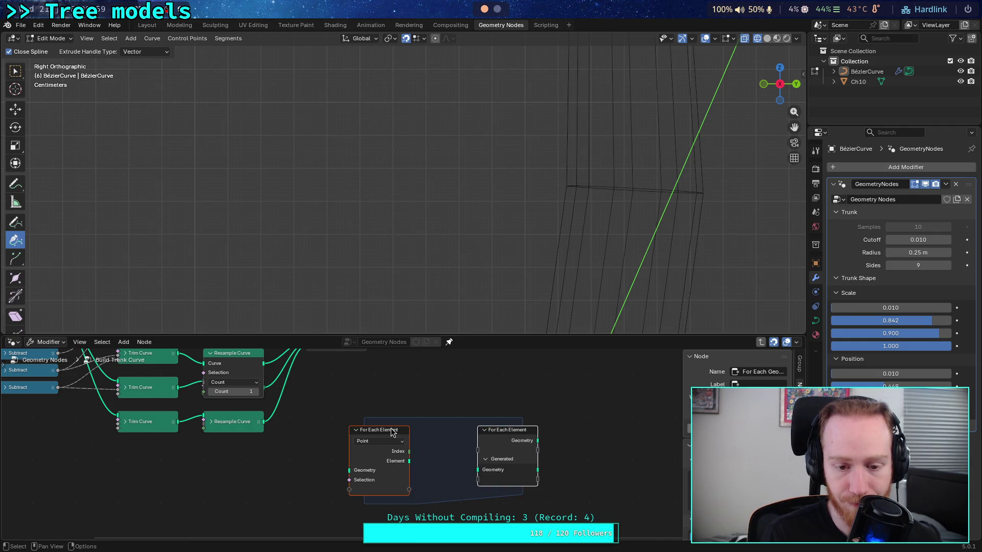
drag(363, 396, 436, 455)
drag(391, 429, 383, 429)
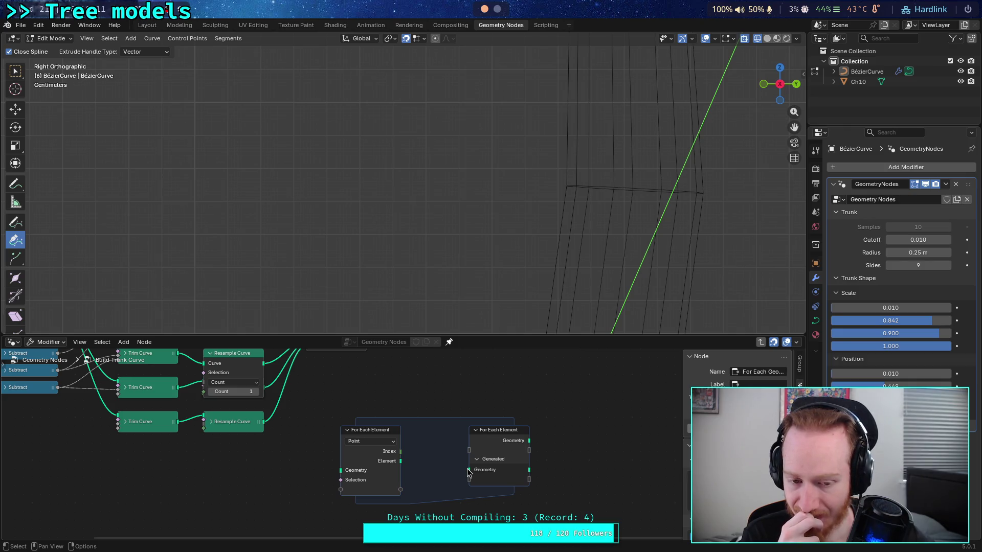
click(387, 442)
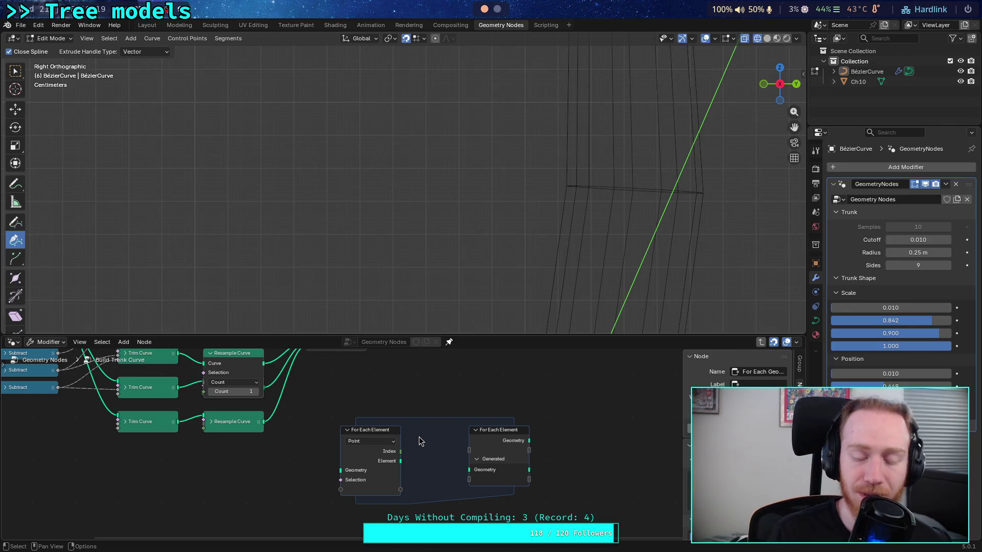
click(382, 441)
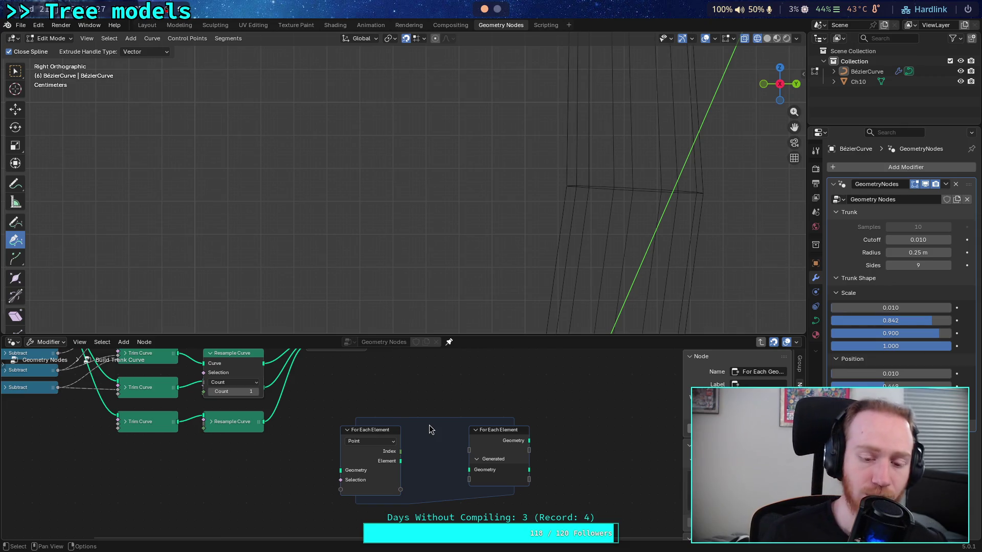
drag(345, 387, 537, 523)
key(x)
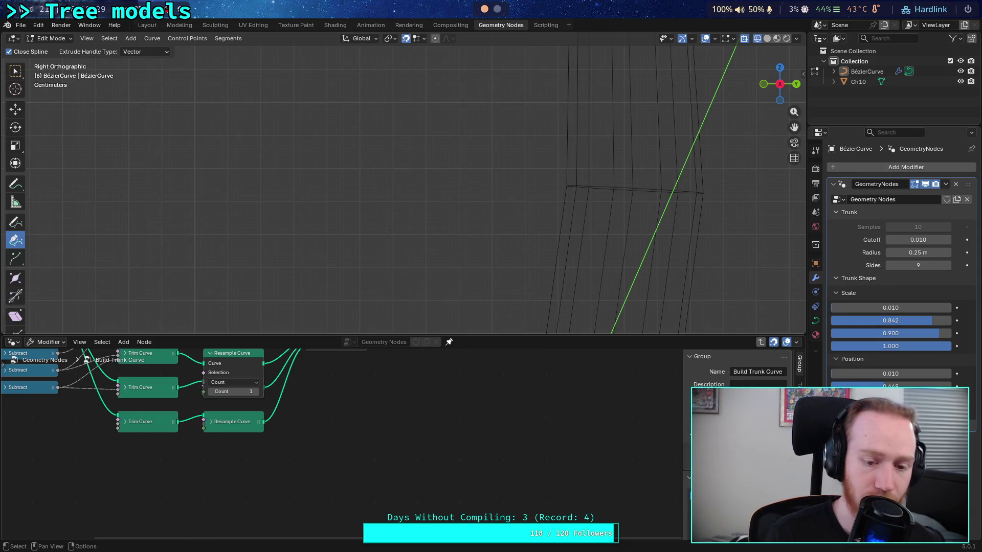
Add a Repeat zone from Utilities and place it below the Resample Curve nodes.
right_click(430, 439)
mouse_move(419, 439)
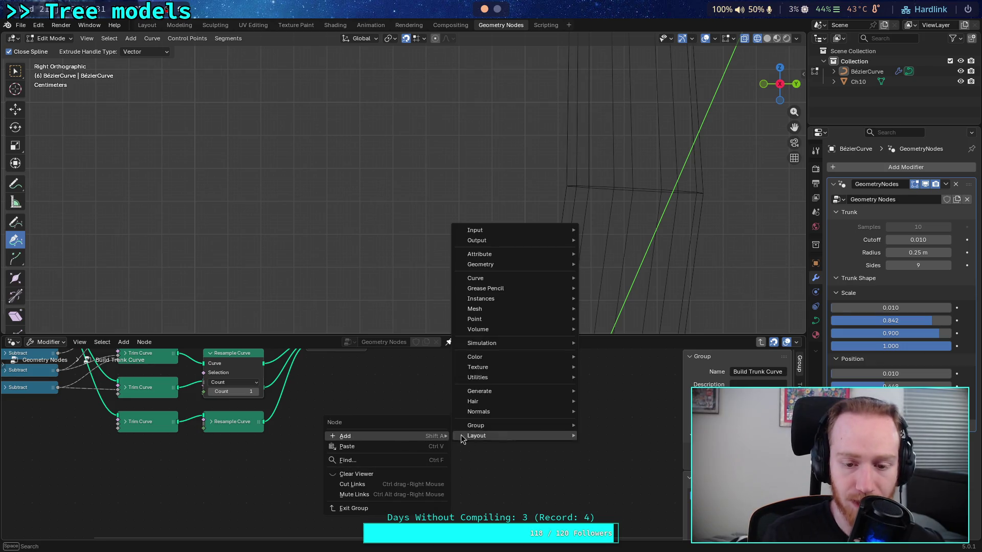
mouse_move(542, 383)
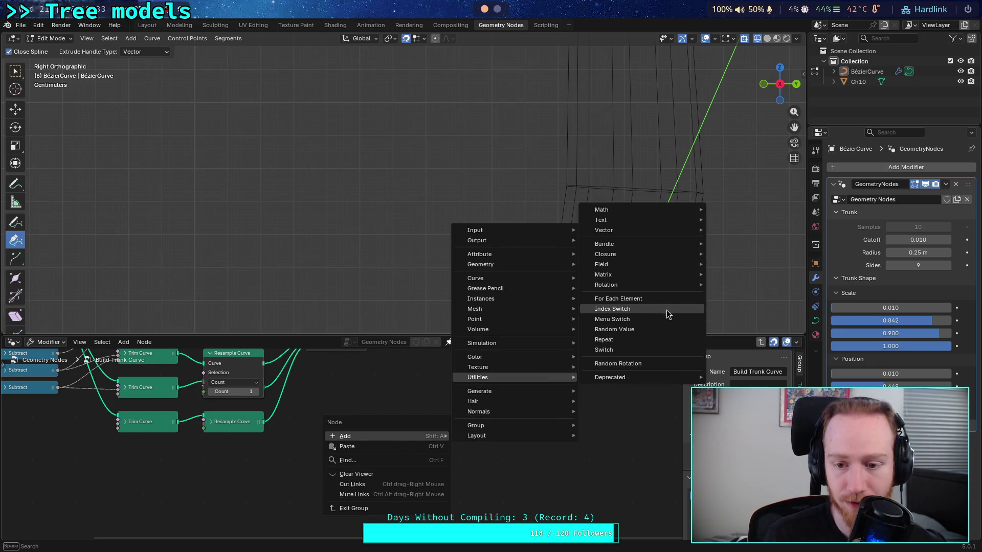
click(641, 340)
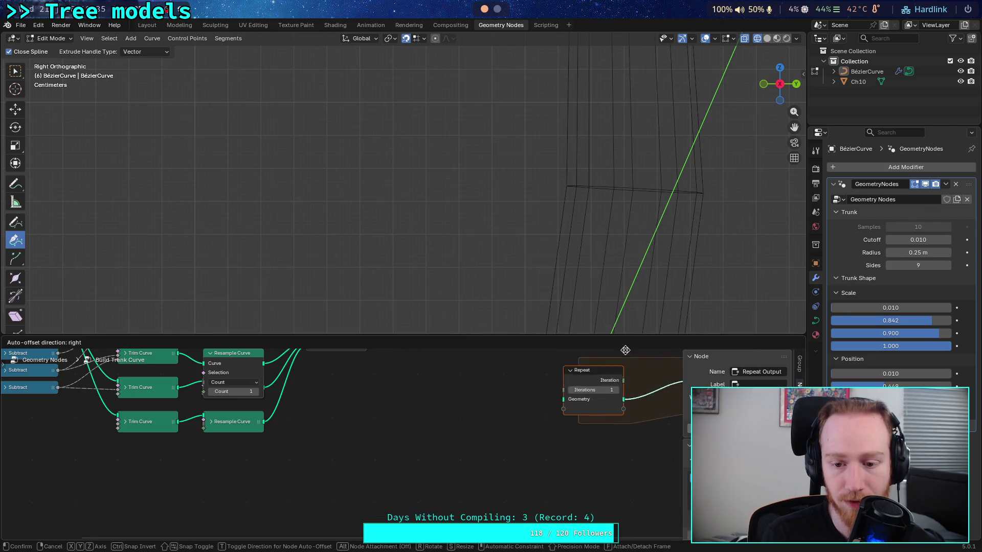
click(447, 417)
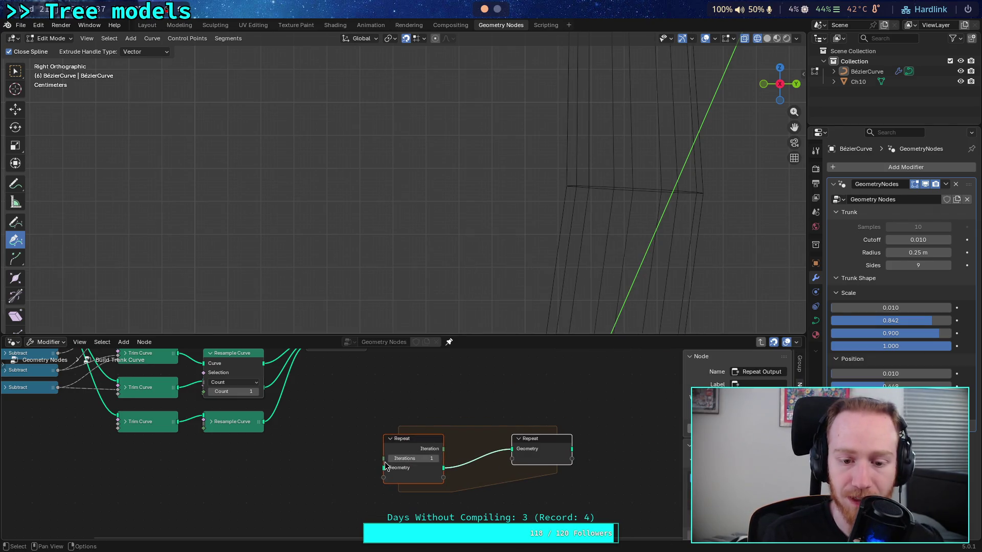